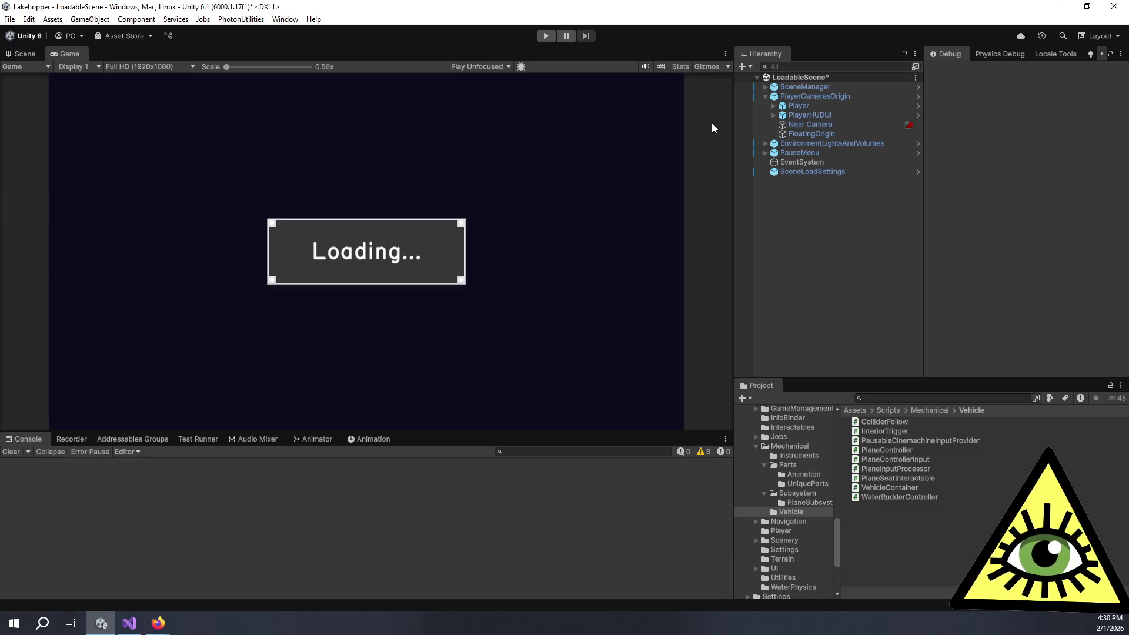
- Enter Play mode on the LoadableScene from the Hierarchy
{"action": "left_click", "coordinate": [796, 253]}
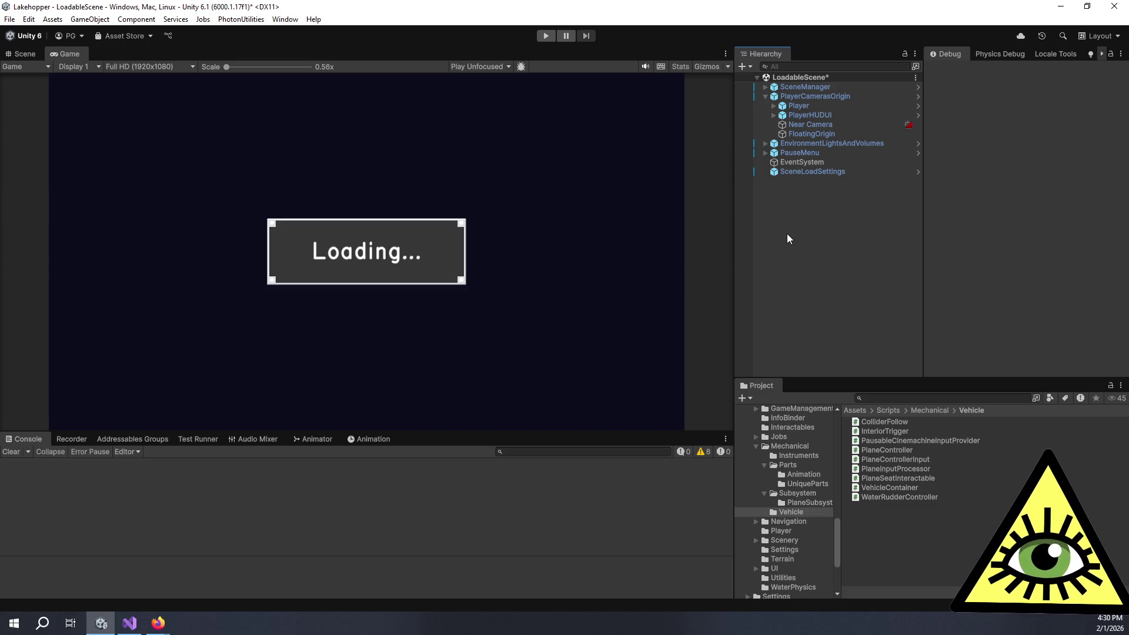
{"action": "left_click", "coordinate": [546, 36]}
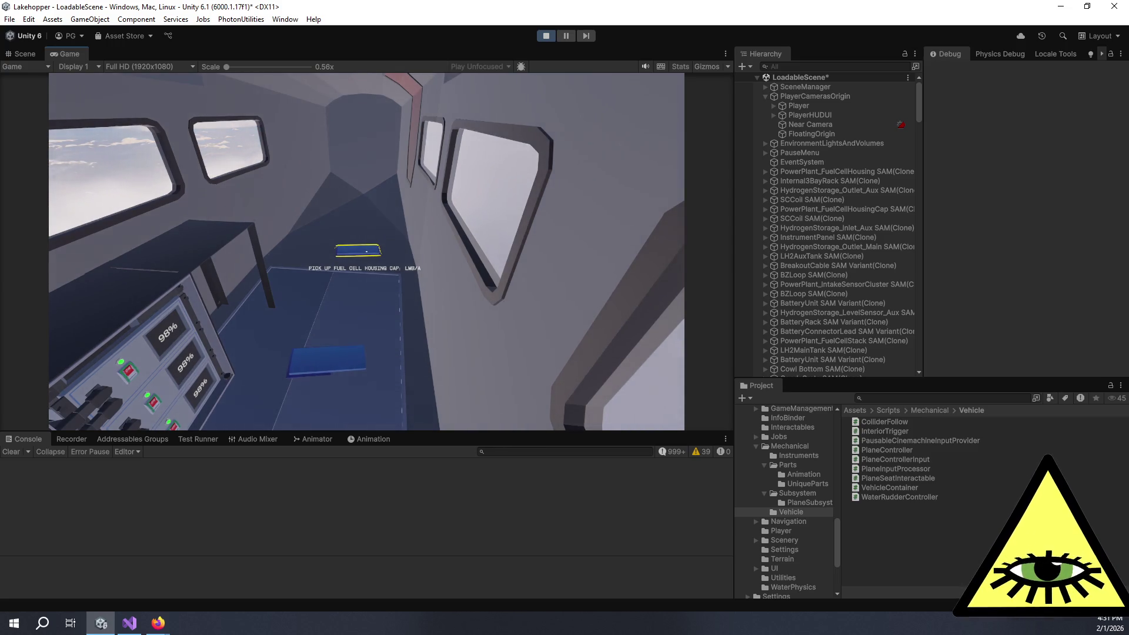
{"action": "key", "text": "ctrl+shift+p"}
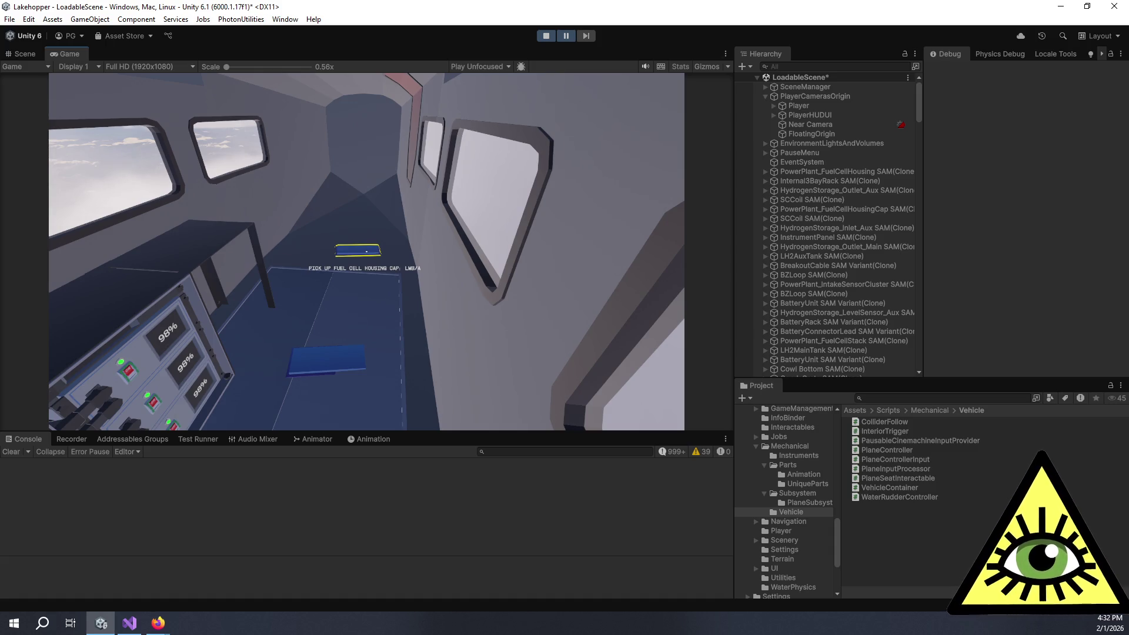
{"action": "left_click", "coordinate": [570, 35]}
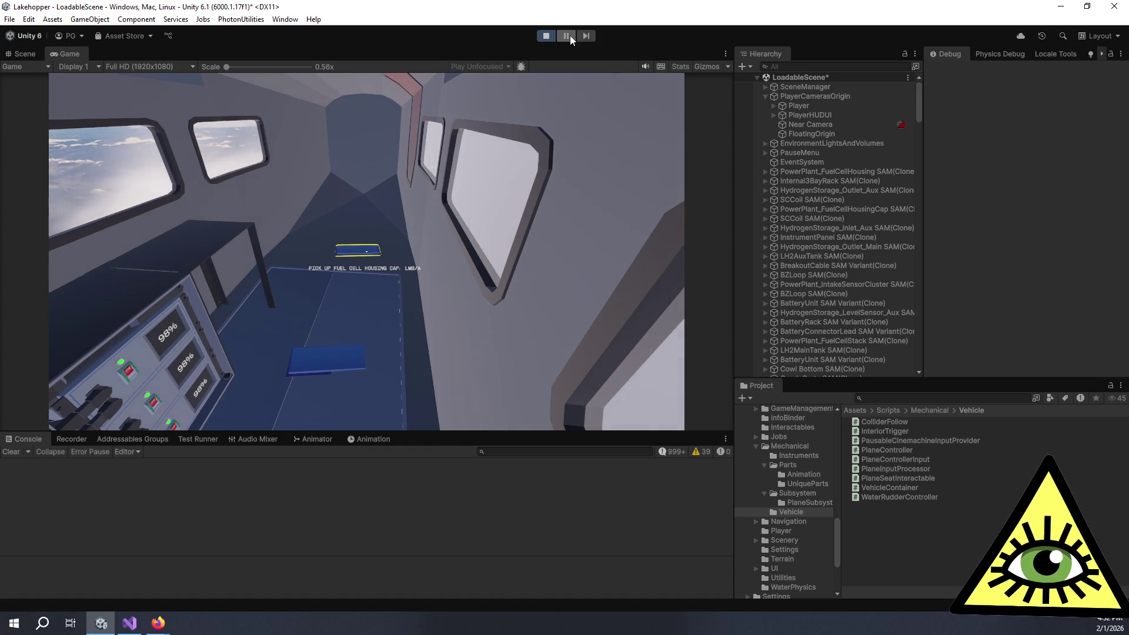
{"action": "left_click", "coordinate": [515, 140]}
- Walk the player back through the cabin toward the cockpit seats, then stop Play mode
{"action": "key", "text": "w"}
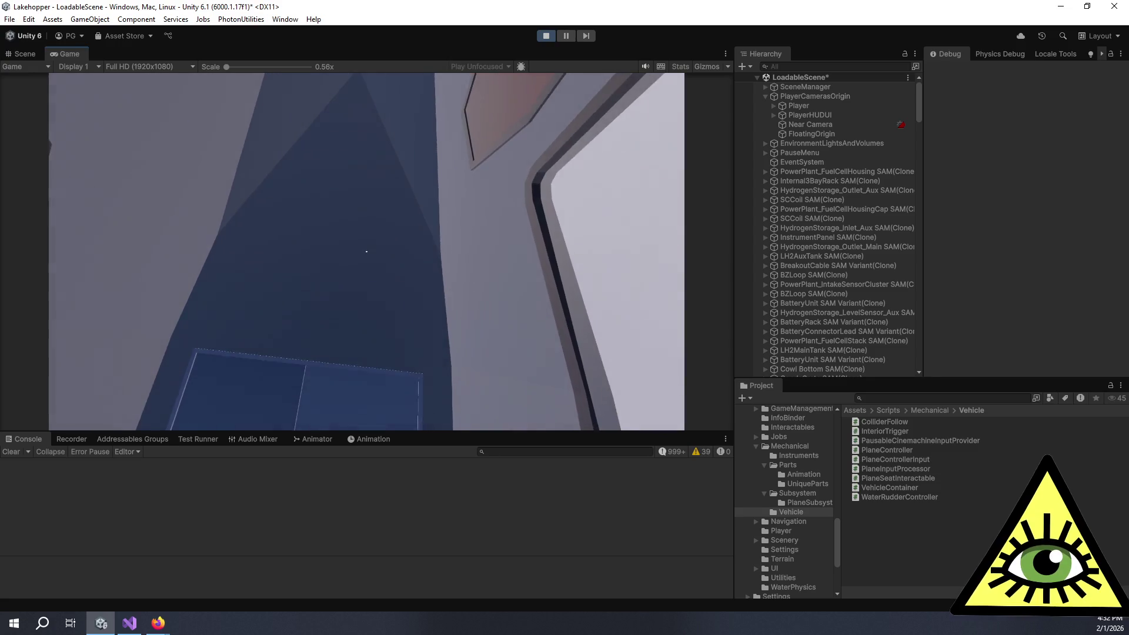
{"action": "key", "text": "s"}
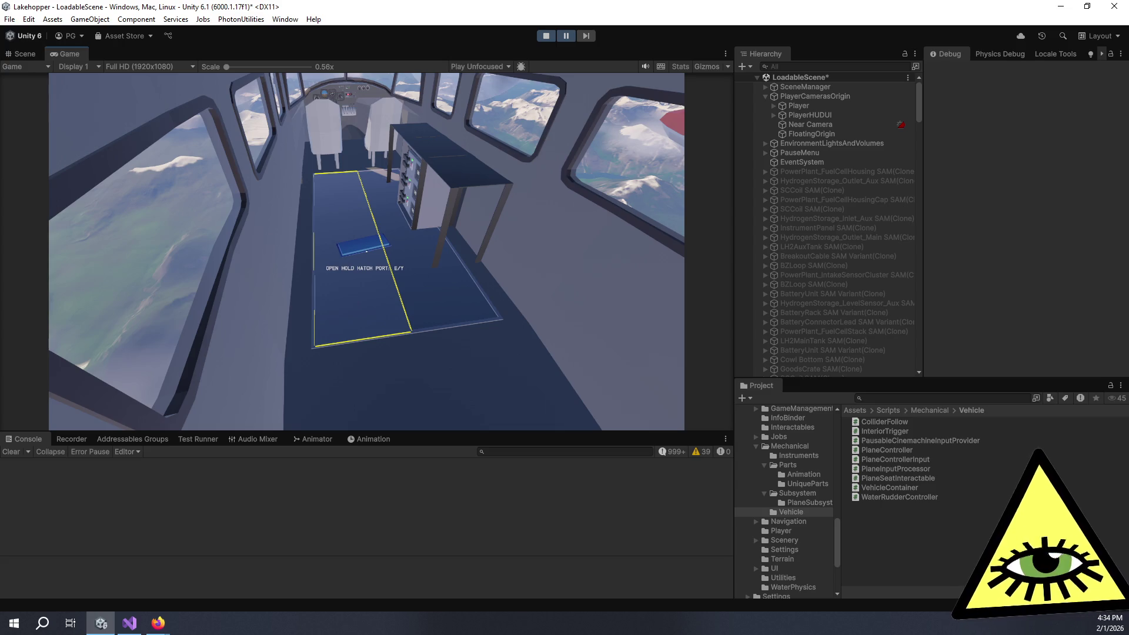
{"action": "key", "text": "ctrl+p"}
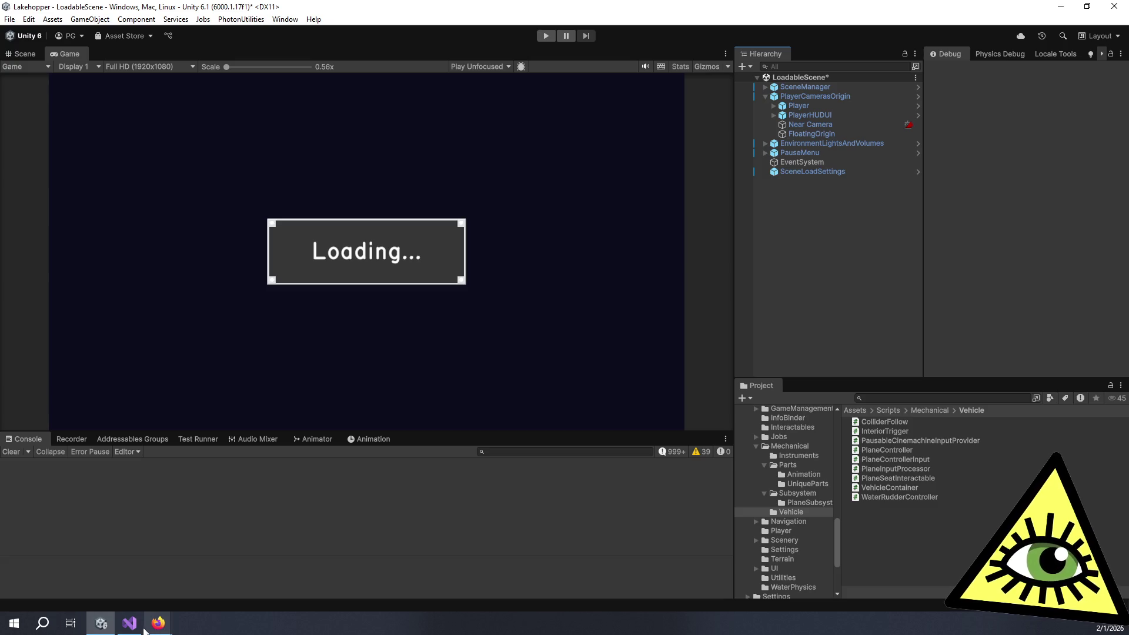
- Switch to Visual Studio and close all open code file tabs
{"action": "key", "text": "alt+Tab"}
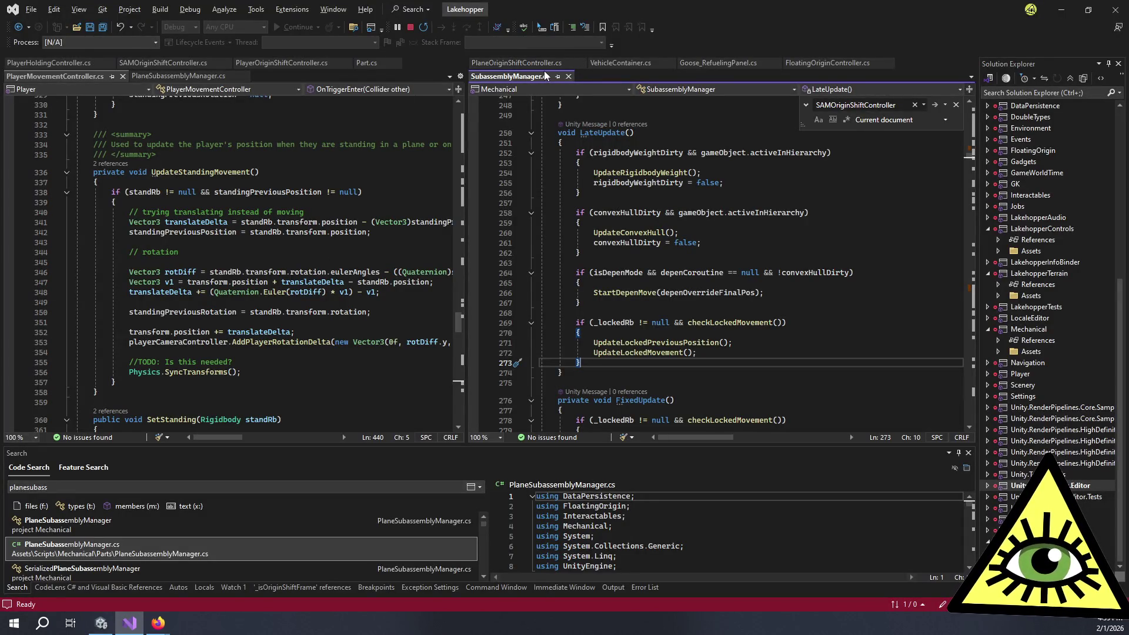
{"action": "right_click", "coordinate": [528, 76]}
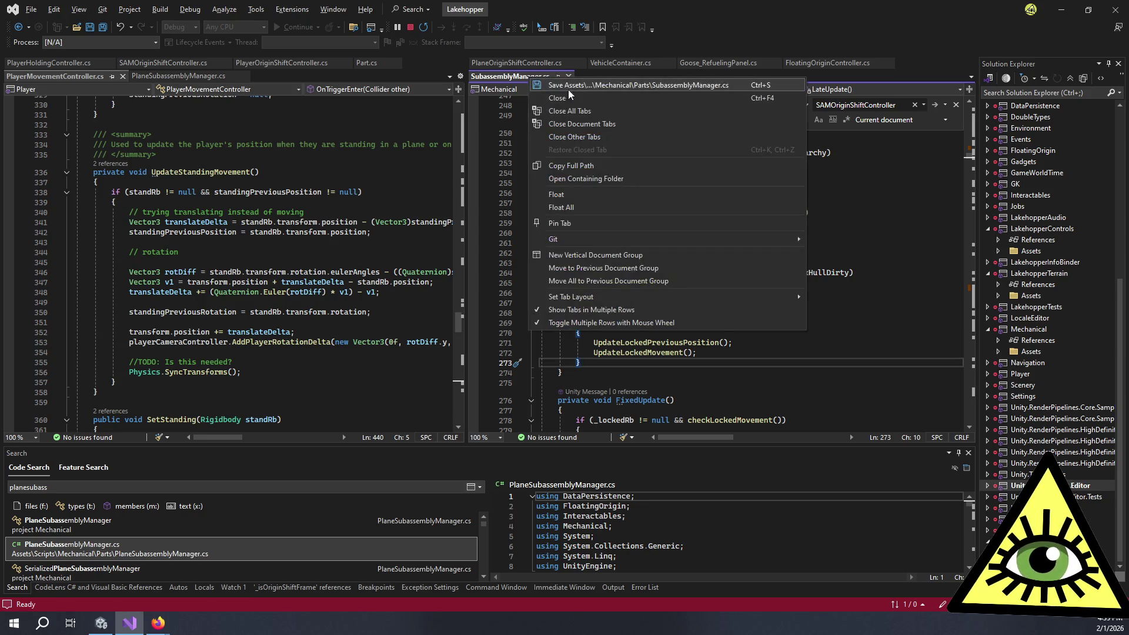
{"action": "key", "text": "Escape"}
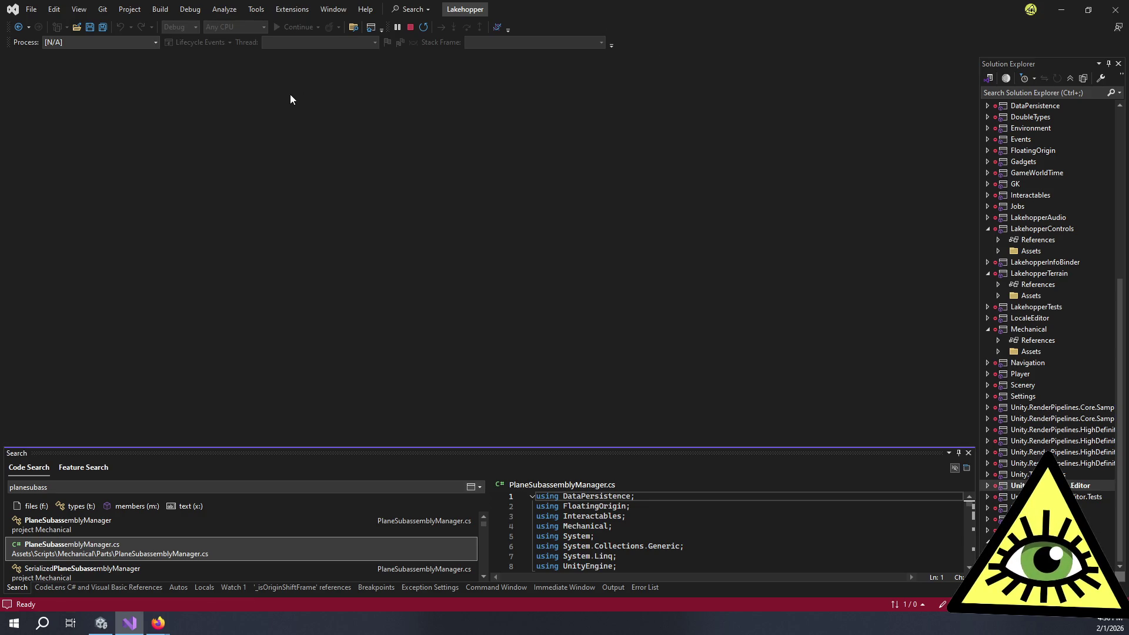
- Search code for 'playerinter' and open PlayerInteractionController.cs
{"action": "left_click", "coordinate": [107, 485]}
{"action": "double_click", "coordinate": [107, 484]}
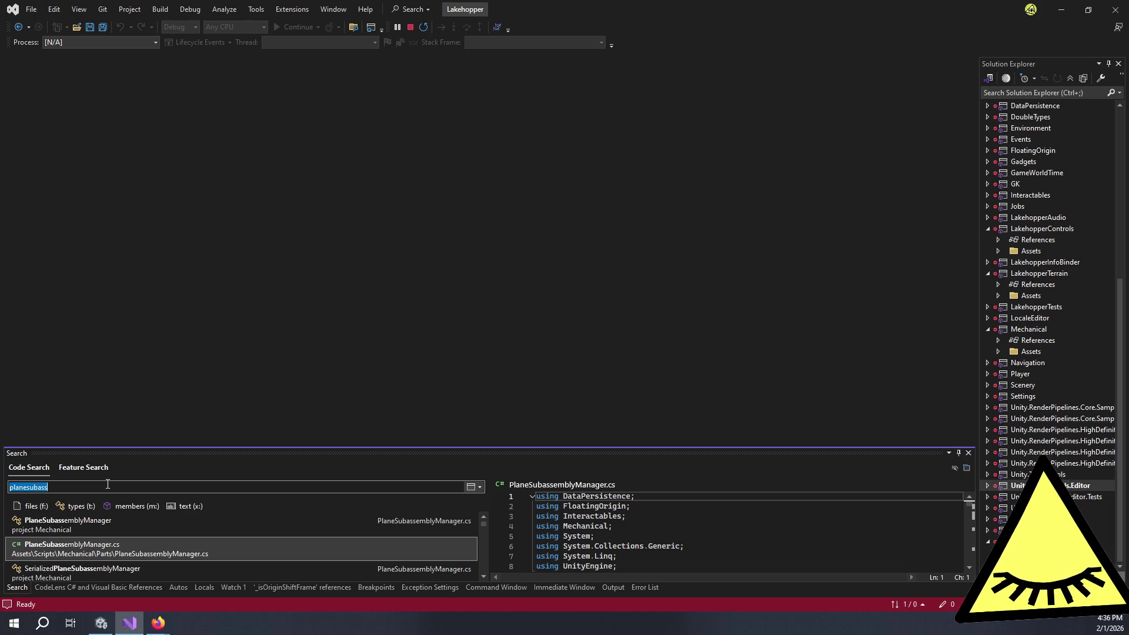
{"action": "type", "text": "playerinter"}
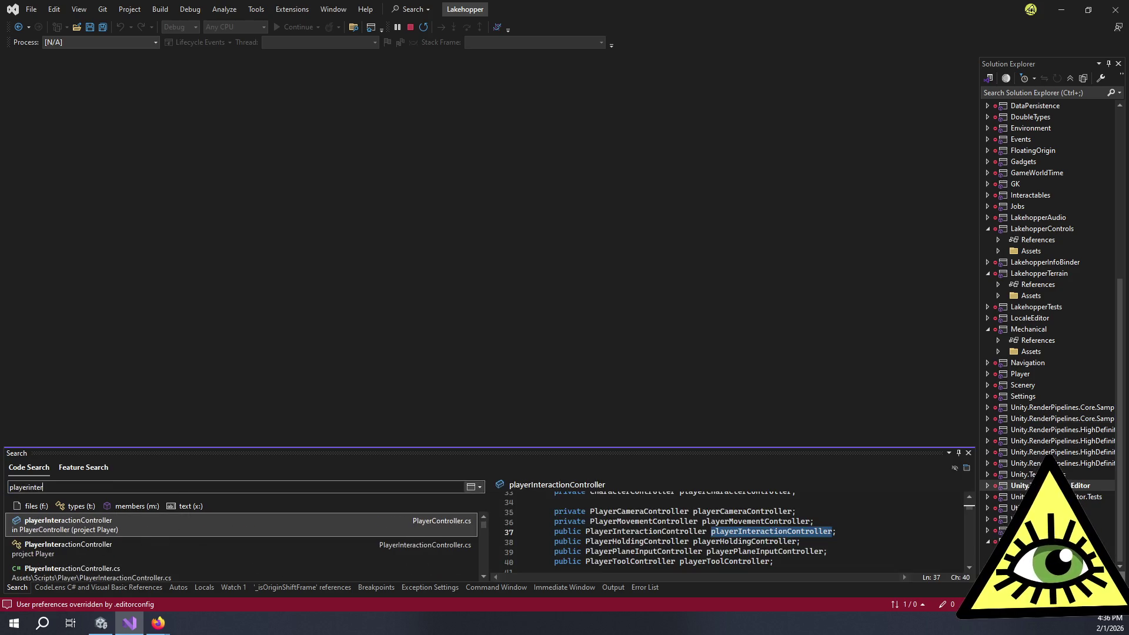
{"action": "double_click", "coordinate": [106, 568]}
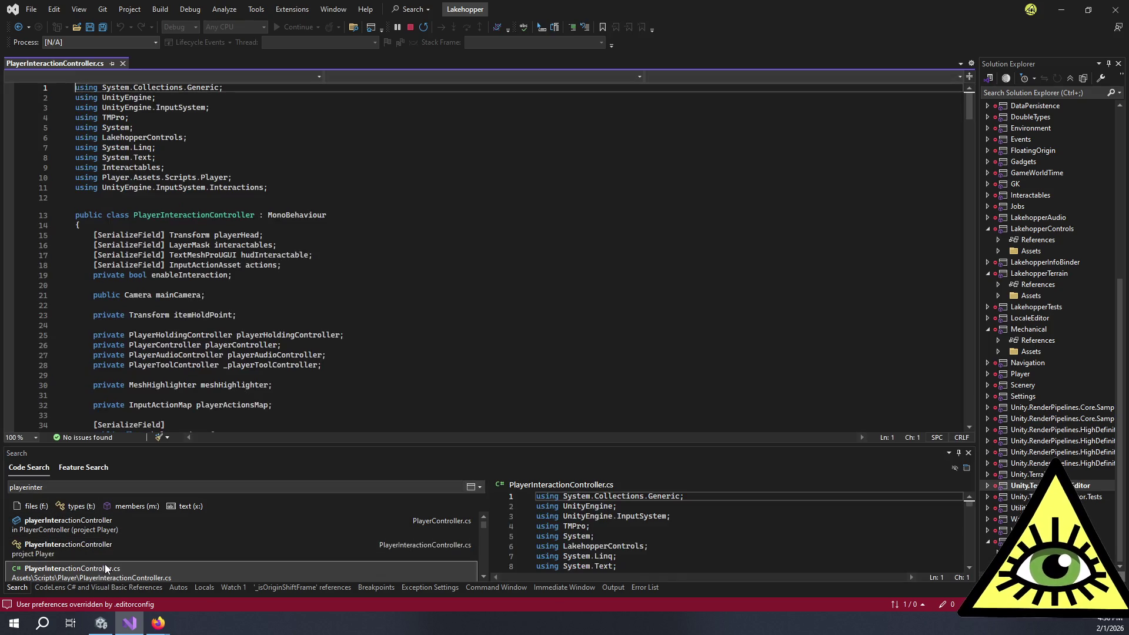
- Go to the HandleInteractionWithQueue definition called from Update and read through it
{"action": "scroll", "coordinate": [251, 267], "scroll_direction": "down", "scroll_amount": 17}
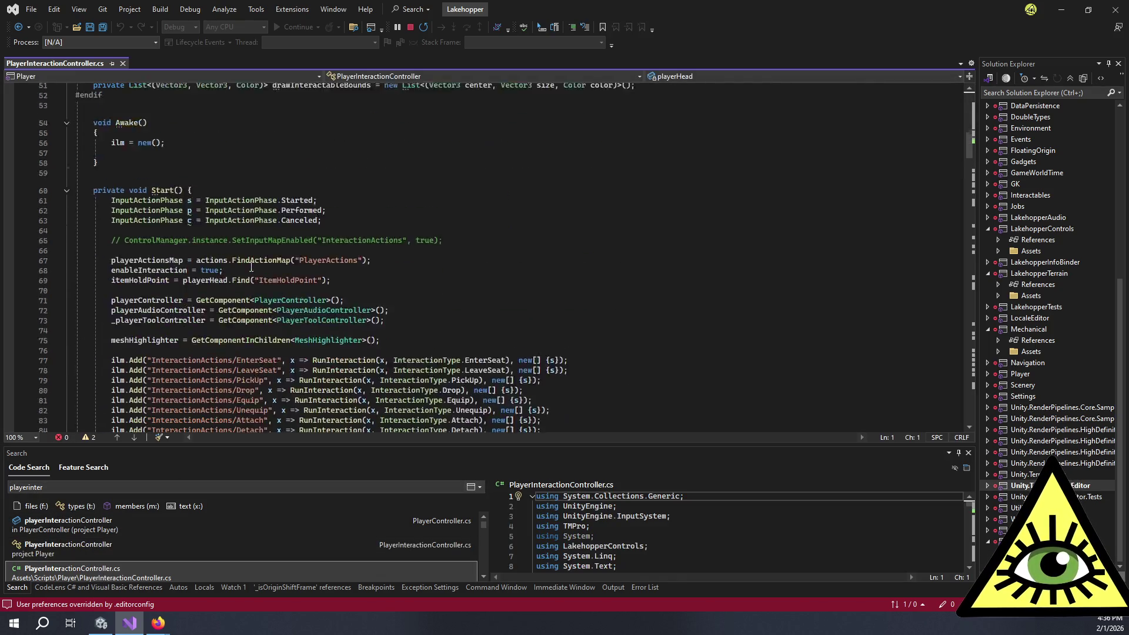
{"action": "scroll", "coordinate": [252, 267], "scroll_direction": "down", "scroll_amount": 13}
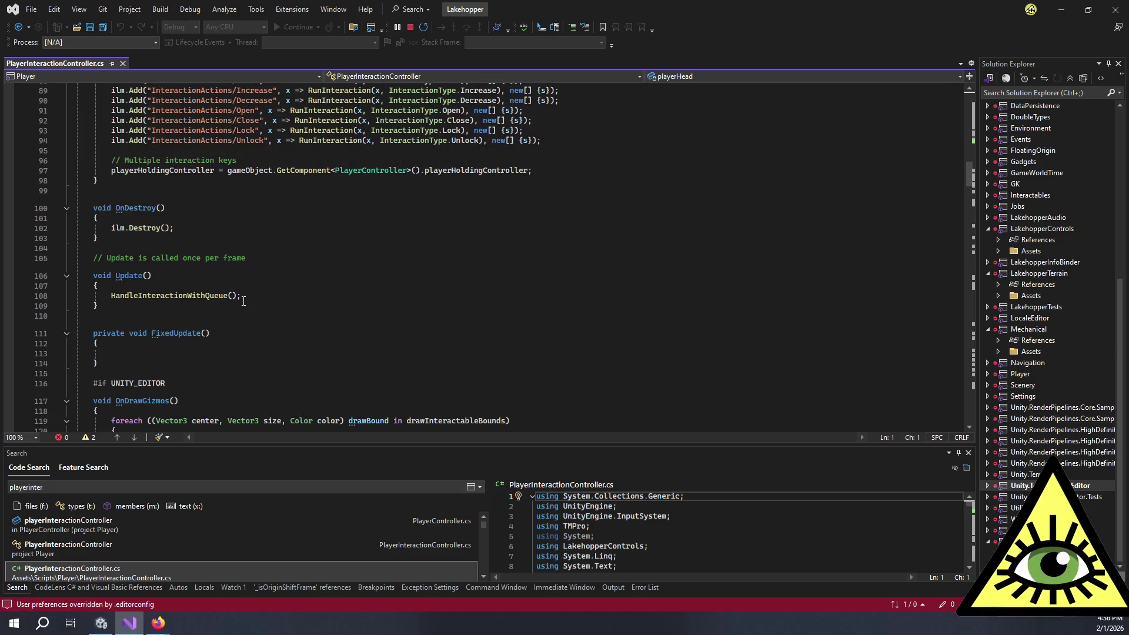
{"action": "double_click", "coordinate": [243, 296]}
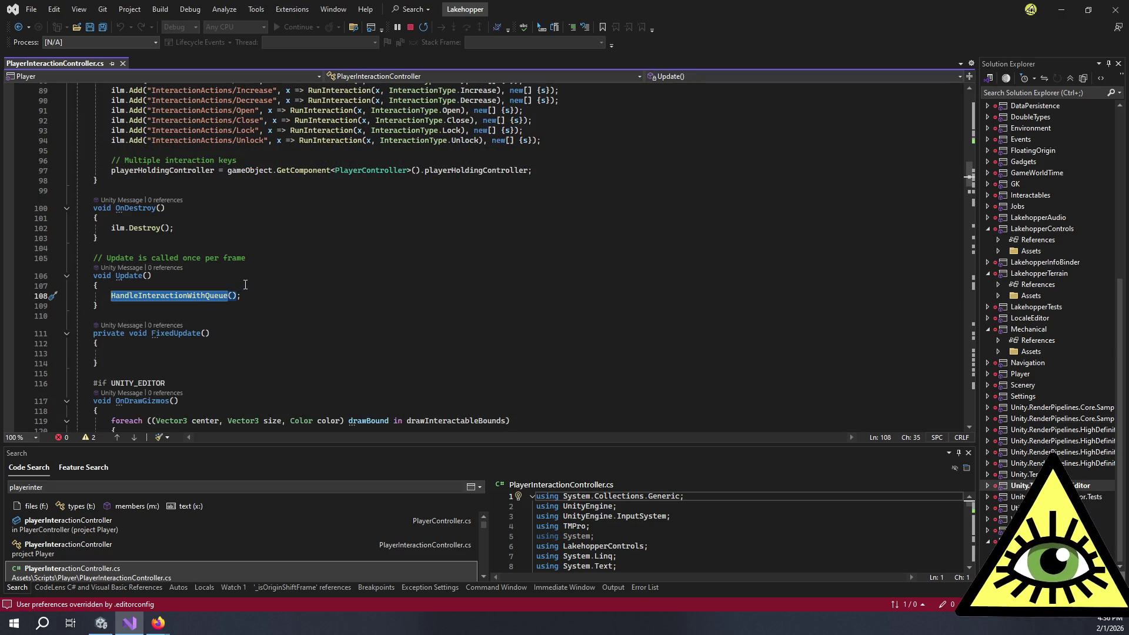
{"action": "key", "text": "F12"}
{"action": "left_click", "coordinate": [305, 336]}
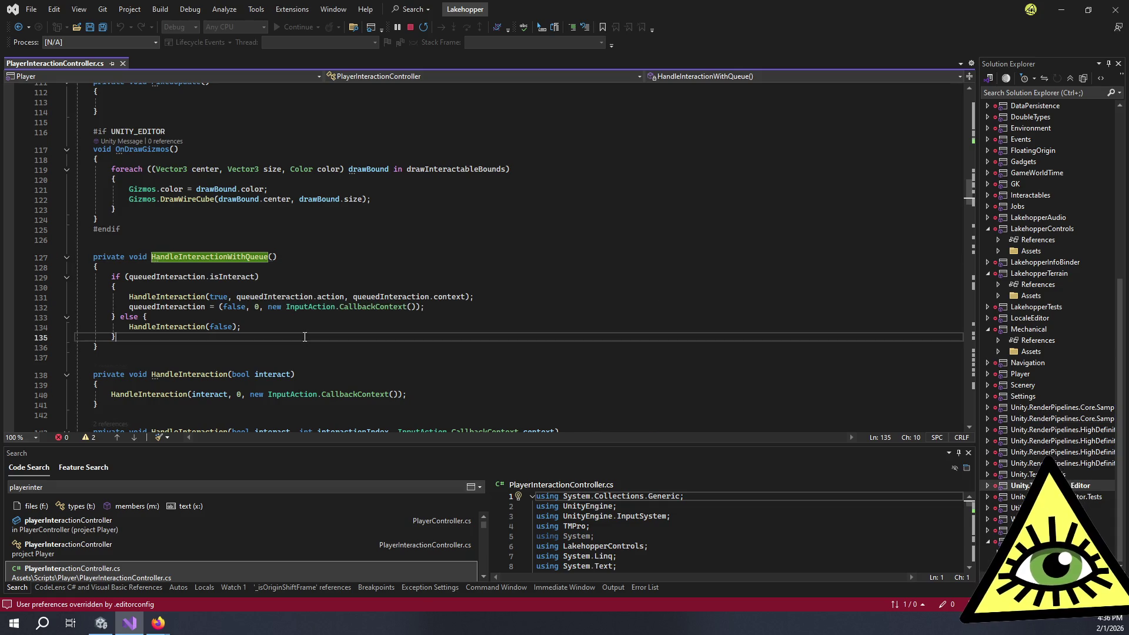
{"action": "scroll", "coordinate": [303, 336], "scroll_direction": "up", "scroll_amount": 8}
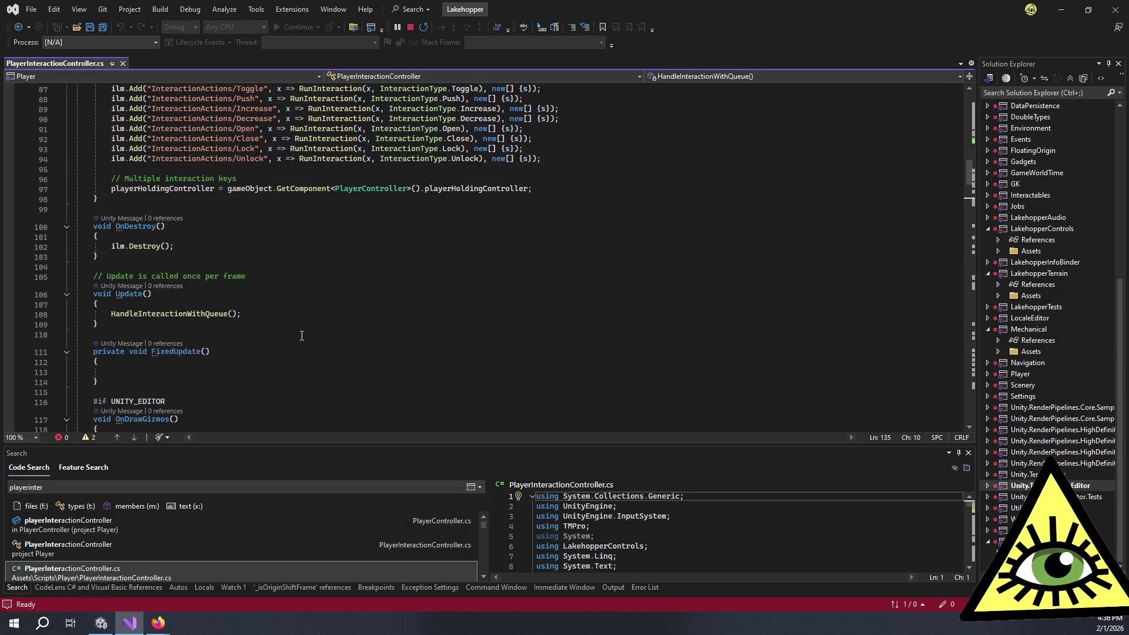
{"action": "scroll", "coordinate": [289, 336], "scroll_direction": "down", "scroll_amount": 3}
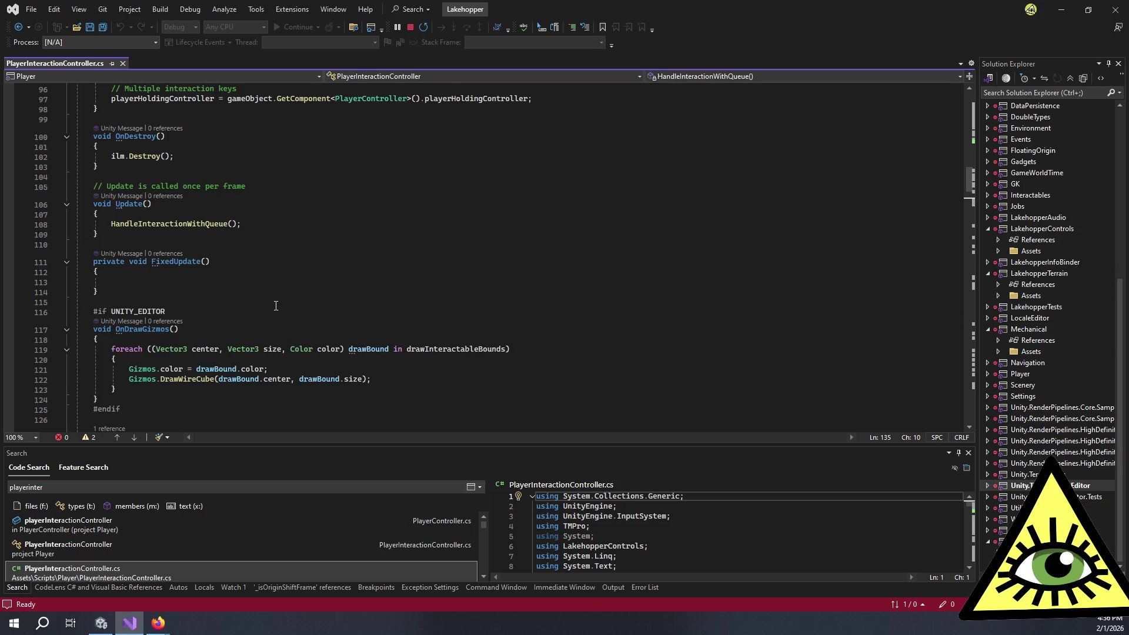
{"action": "scroll", "coordinate": [276, 306], "scroll_direction": "down", "scroll_amount": 3}
{"action": "scroll", "coordinate": [276, 308], "scroll_direction": "down", "scroll_amount": 5}
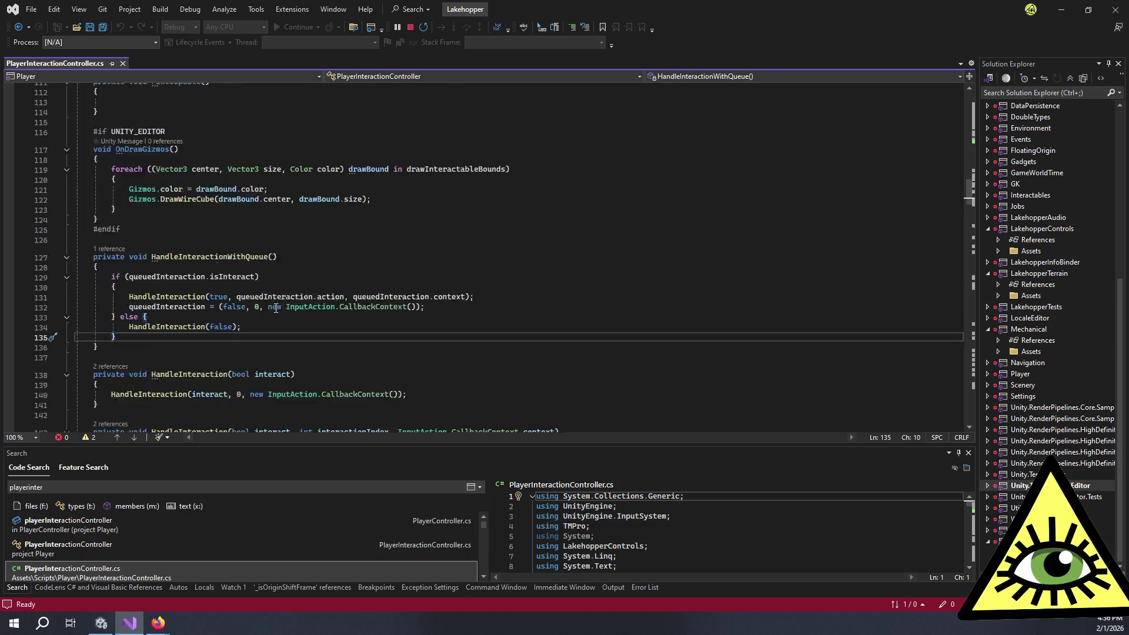
{"action": "scroll", "coordinate": [275, 308], "scroll_direction": "down", "scroll_amount": 4}
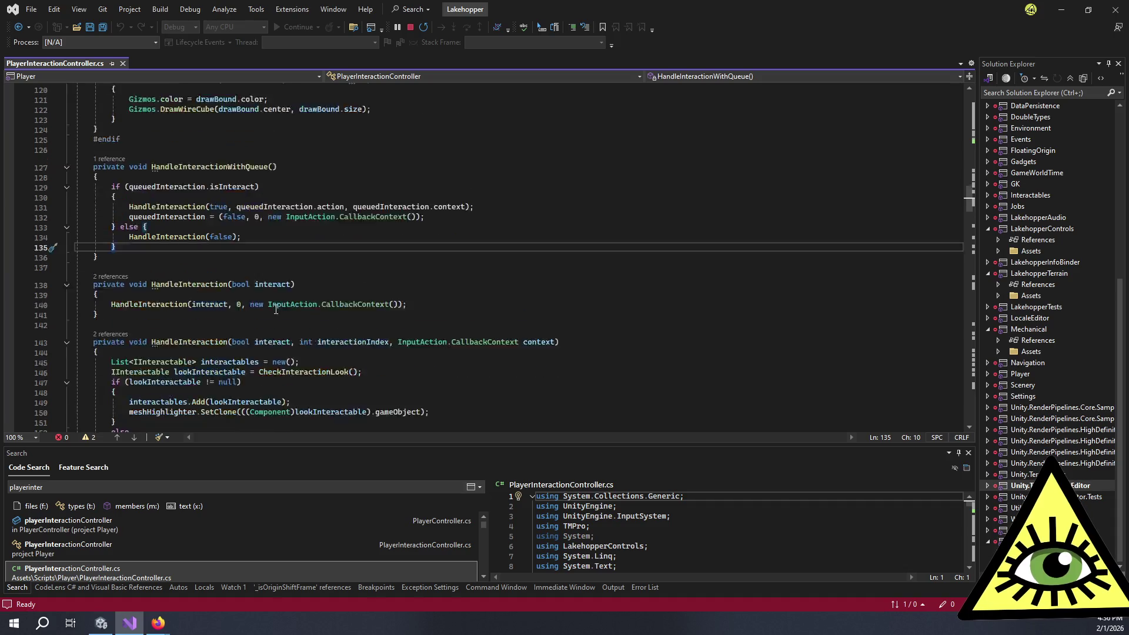
{"action": "scroll", "coordinate": [276, 310], "scroll_direction": "down", "scroll_amount": 2}
{"action": "scroll", "coordinate": [276, 311], "scroll_direction": "up", "scroll_amount": 2}
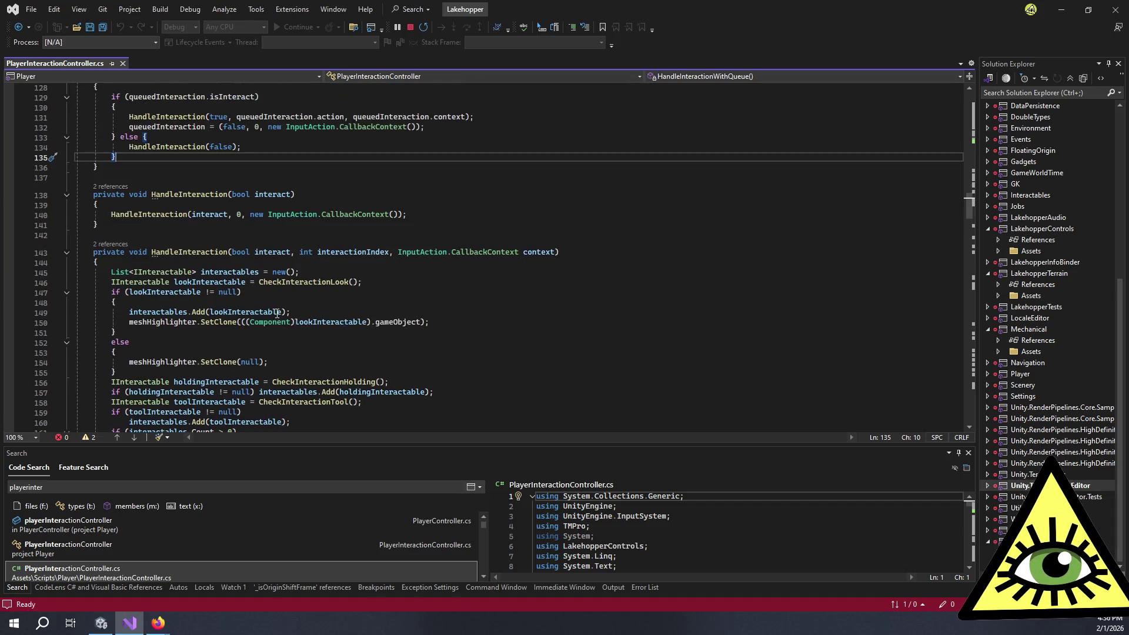
{"action": "scroll", "coordinate": [276, 310], "scroll_direction": "up", "scroll_amount": 5}
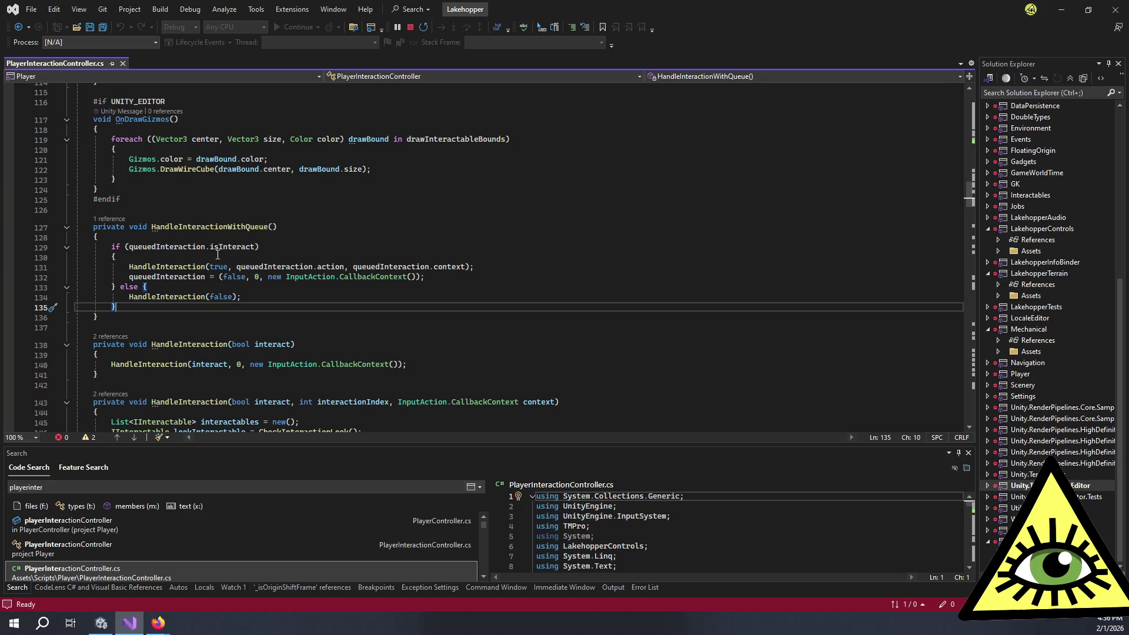
- Highlight the HandleInteraction usages and review its definition
{"action": "double_click", "coordinate": [167, 299]}
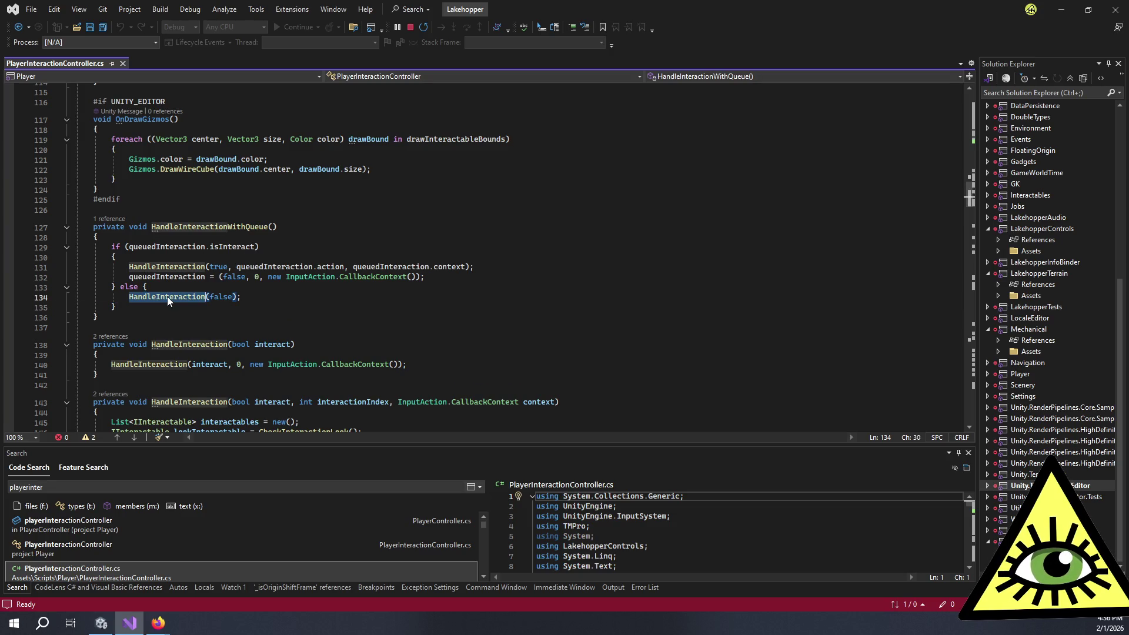
{"action": "left_click", "coordinate": [170, 365], "text": "ctrl"}
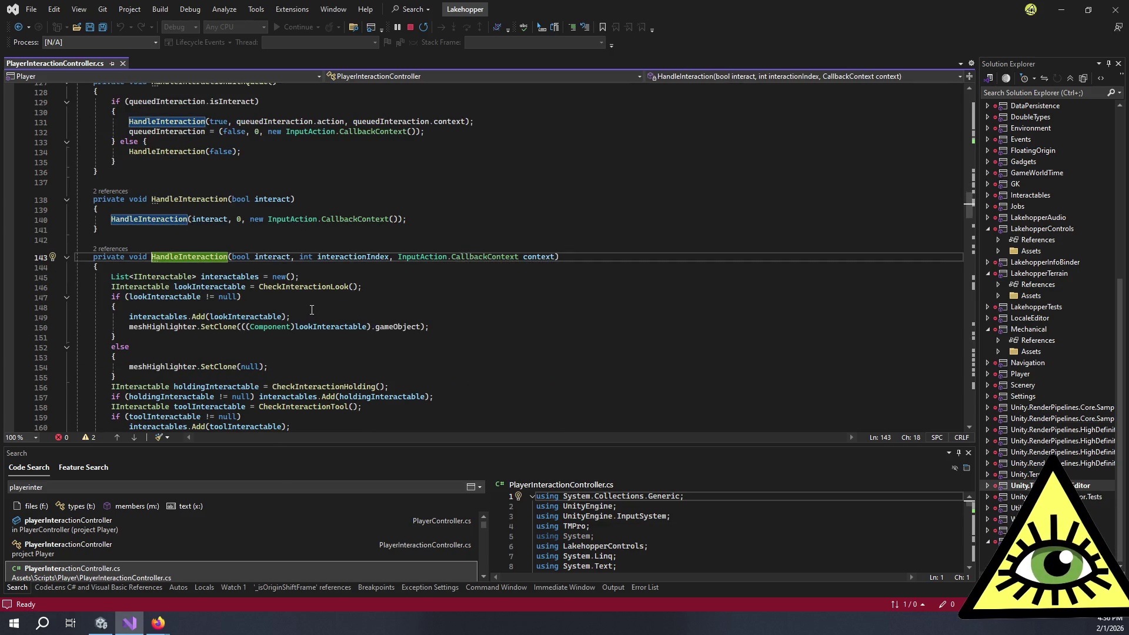
{"action": "scroll", "coordinate": [307, 312], "scroll_direction": "down", "scroll_amount": 3}
{"action": "scroll", "coordinate": [313, 311], "scroll_direction": "up", "scroll_amount": 20}
{"action": "scroll", "coordinate": [300, 318], "scroll_direction": "down", "scroll_amount": 11}
{"action": "scroll", "coordinate": [295, 319], "scroll_direction": "down", "scroll_amount": 15}
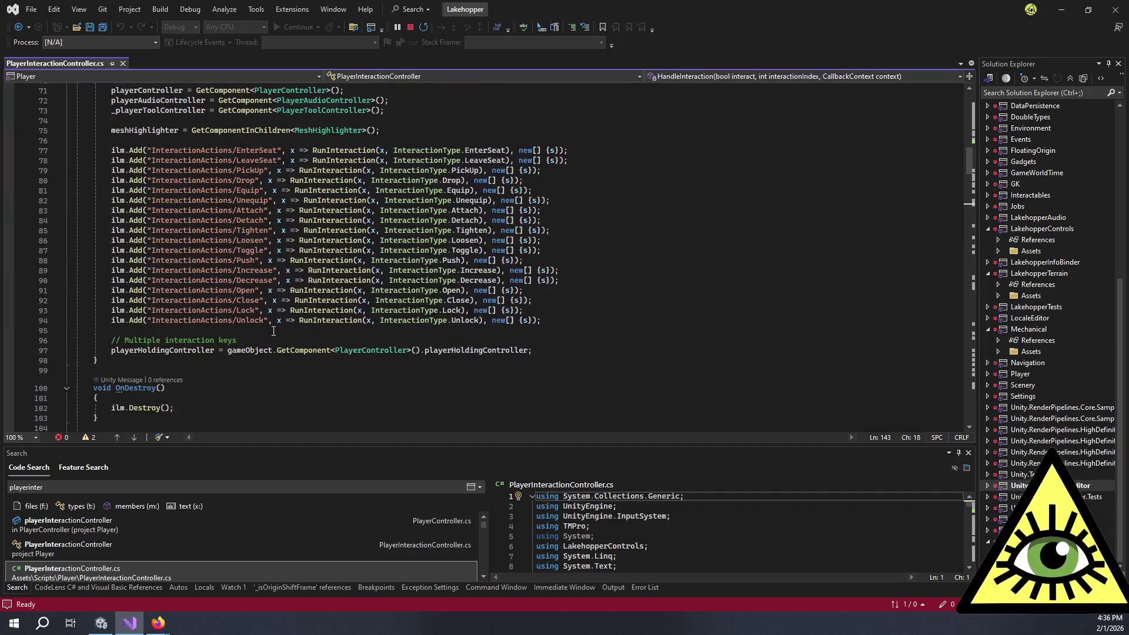
{"action": "scroll", "coordinate": [131, 352], "scroll_direction": "down", "scroll_amount": 3}
- Rename Update on line 106 to FixedUpdate and save the file
{"action": "left_click", "coordinate": [116, 306]}
{"action": "type", "text": "FixedUpdate("}
{"action": "key", "text": "ctrl+s"}
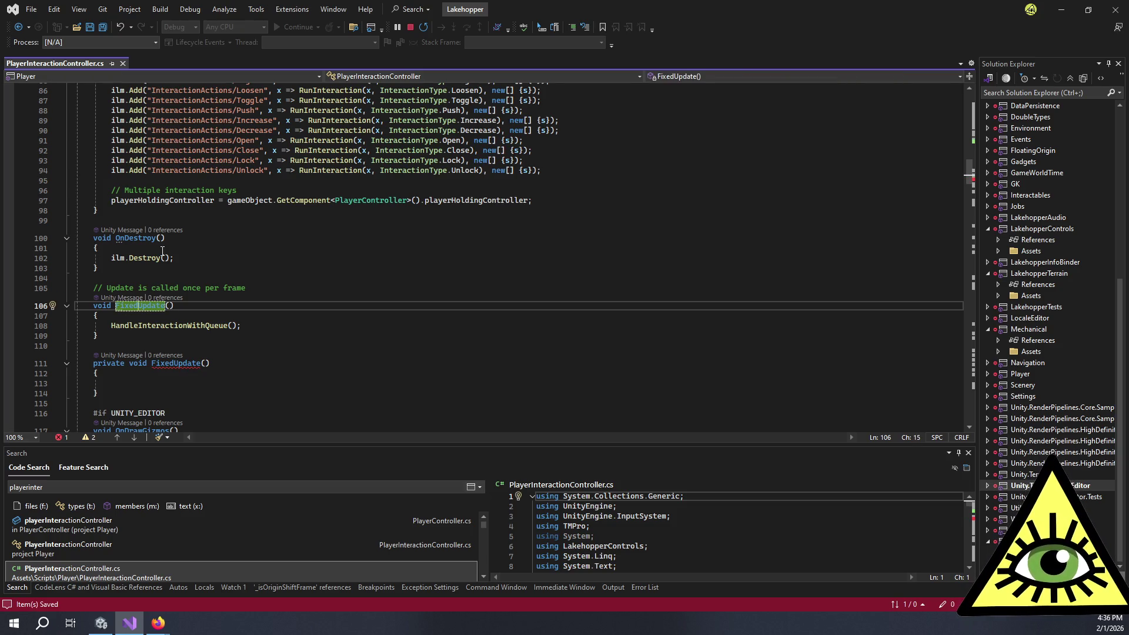
{"action": "key", "text": "ctrl+t"}
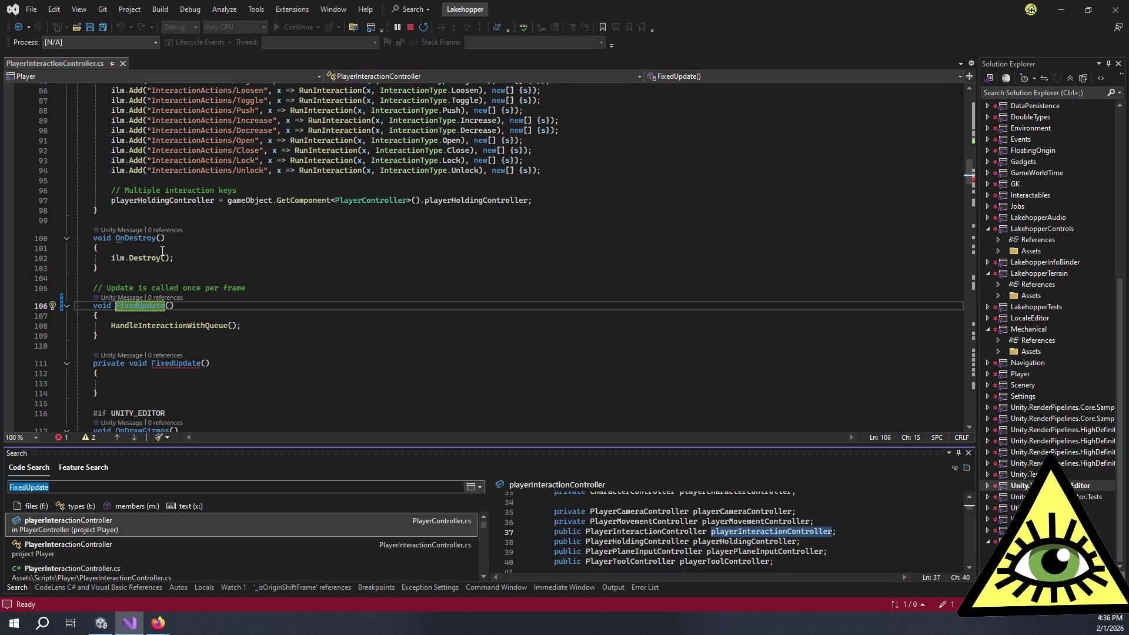
- Search code for 'pholdingcon' and open the PlayerHoldingController class file
{"action": "type", "text": "player"}
{"action": "type", "text": "holdingcon"}
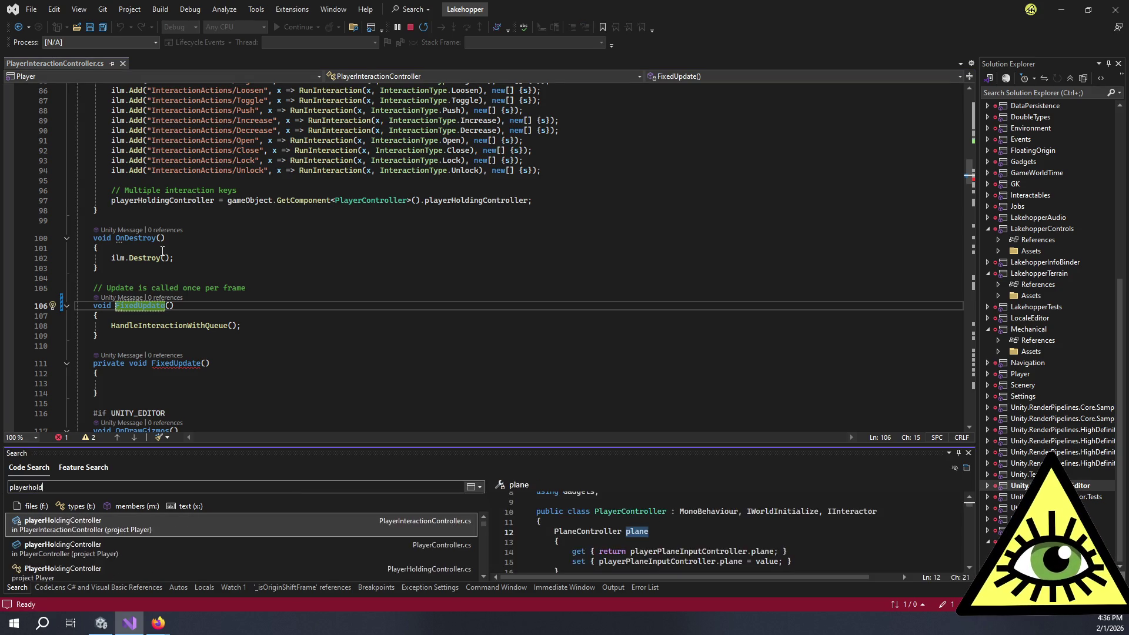
{"action": "key", "text": "Down"}
{"action": "key", "text": "Return"}
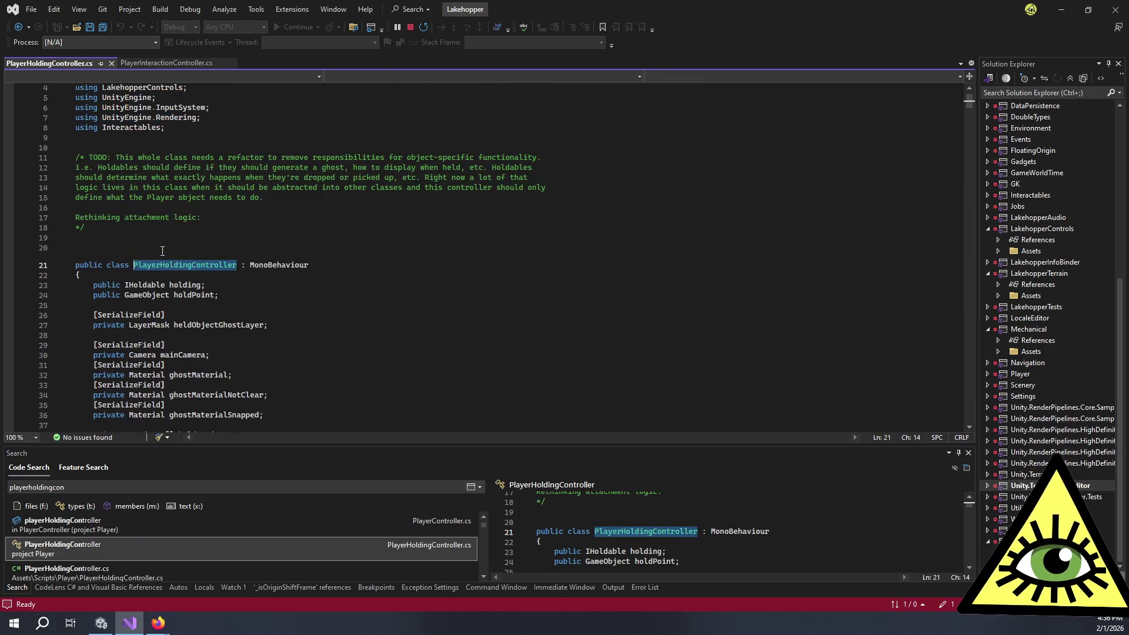
- Scroll through PlayerHoldingController's LateUpdate logic
{"action": "scroll", "coordinate": [335, 223], "scroll_direction": "down", "scroll_amount": 7}
{"action": "scroll", "coordinate": [336, 223], "scroll_direction": "down", "scroll_amount": 18}
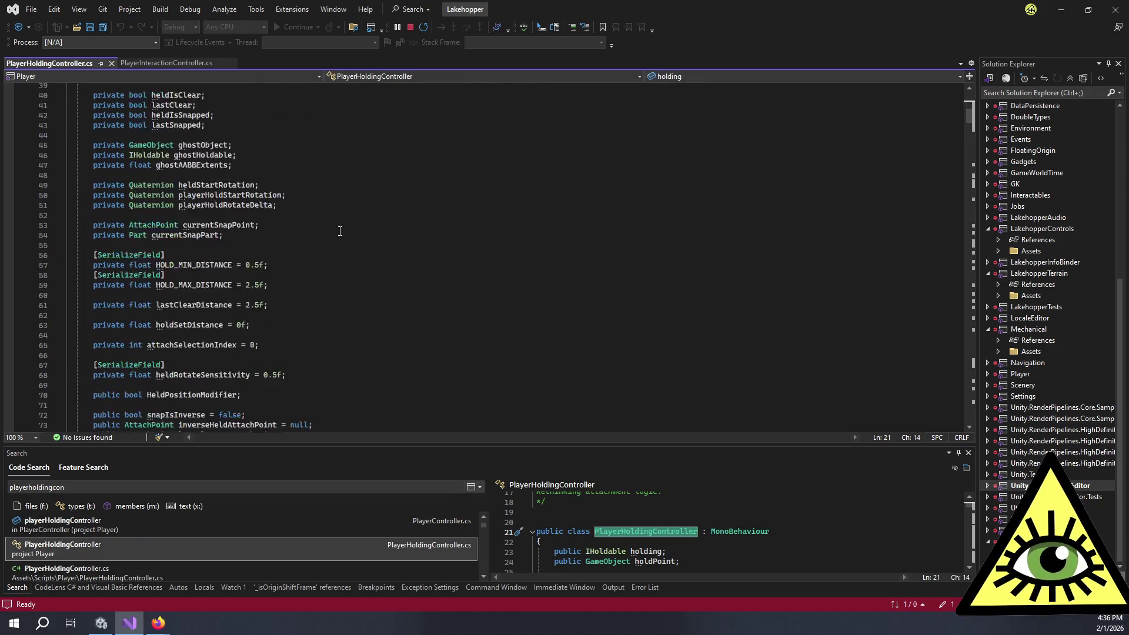
{"action": "scroll", "coordinate": [264, 208], "scroll_direction": "down", "scroll_amount": 4}
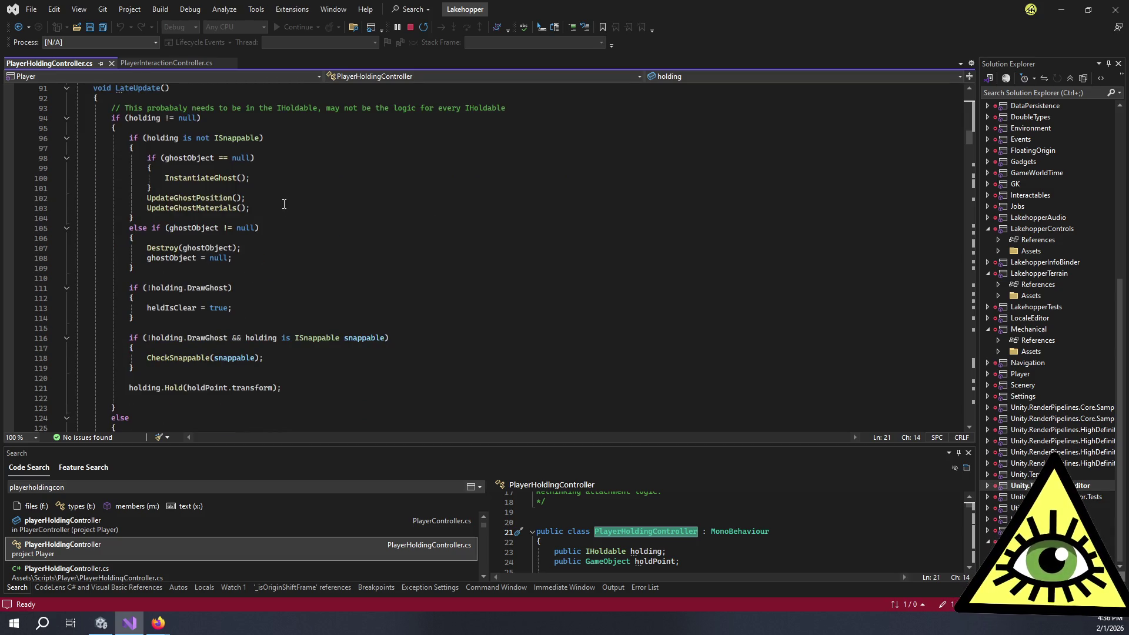
{"action": "scroll", "coordinate": [284, 204], "scroll_direction": "up", "scroll_amount": 1}
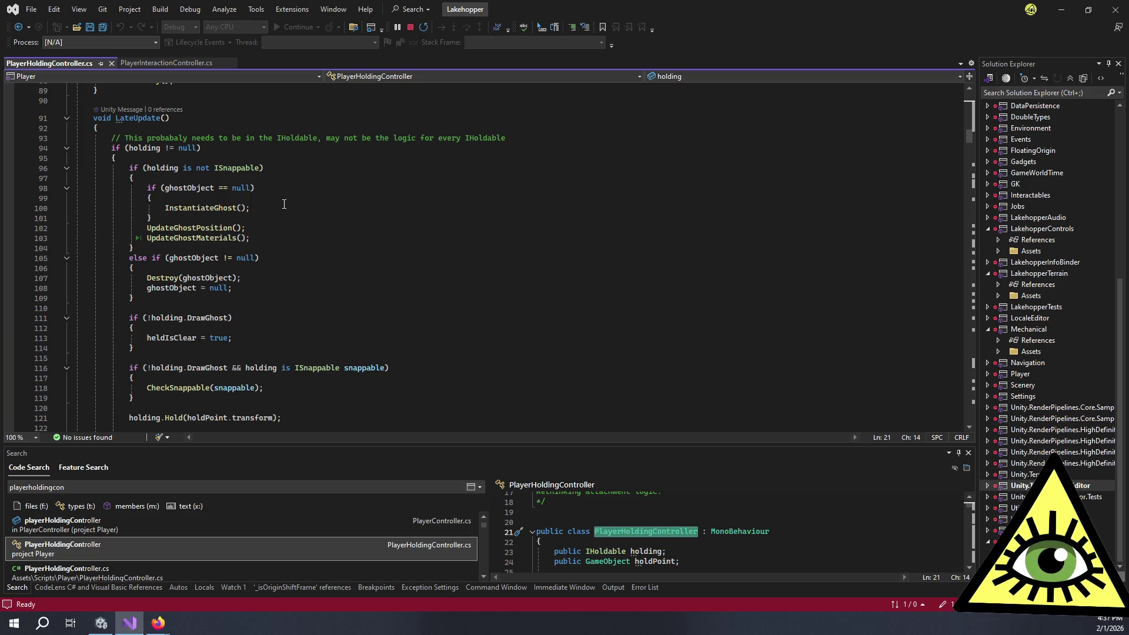
{"action": "scroll", "coordinate": [284, 204], "scroll_direction": "down", "scroll_amount": 7}
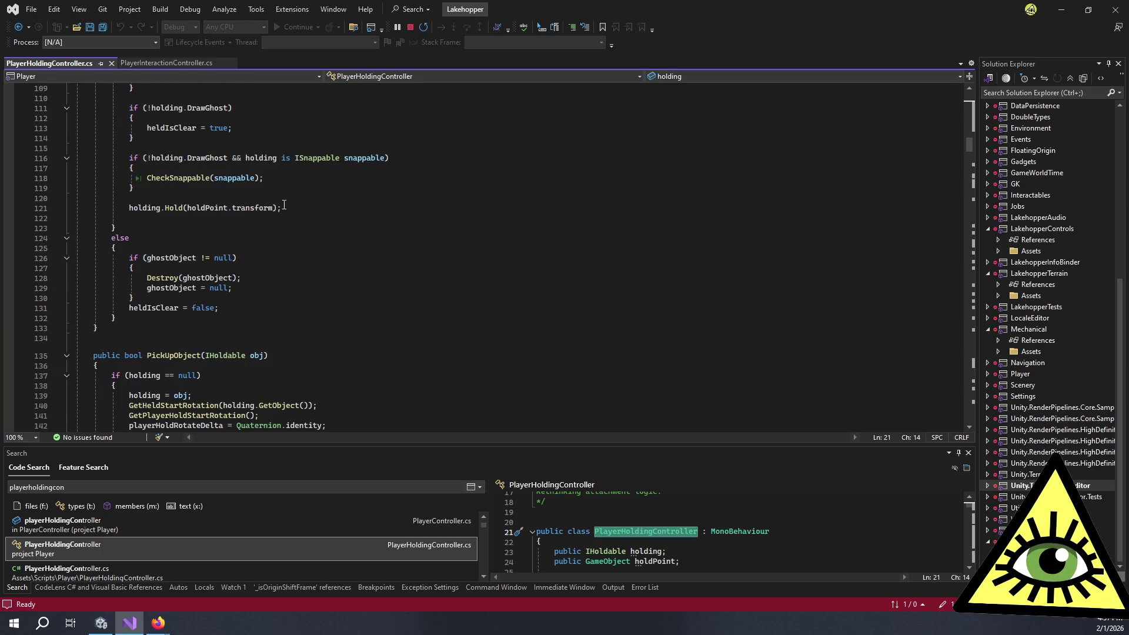
{"action": "scroll", "coordinate": [284, 204], "scroll_direction": "up", "scroll_amount": 8}
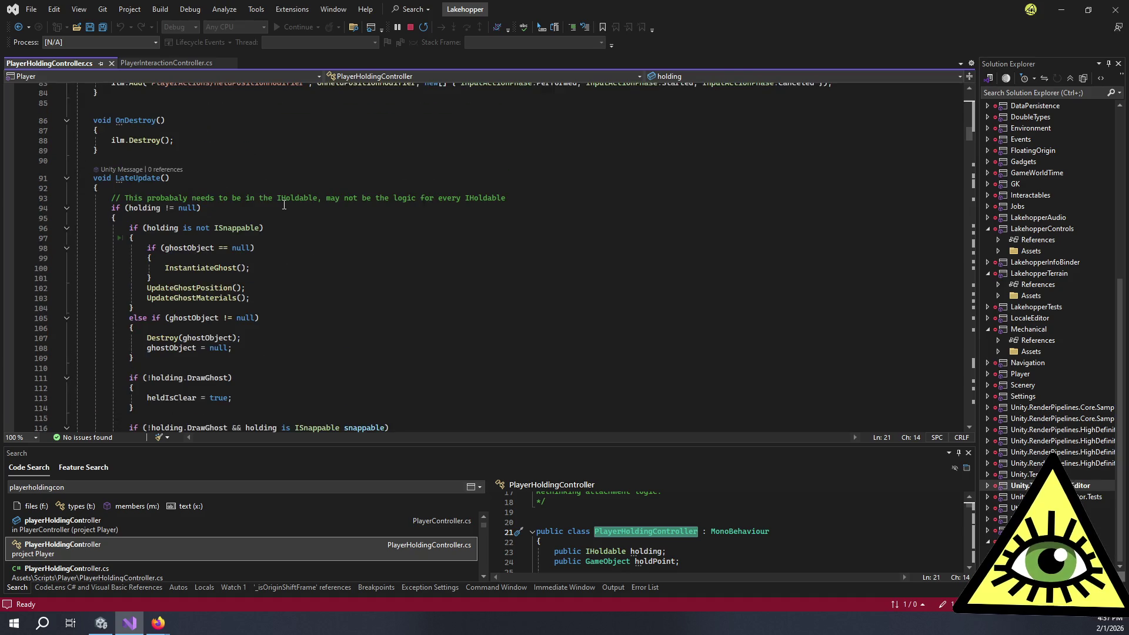
{"action": "scroll", "coordinate": [285, 204], "scroll_direction": "down", "scroll_amount": 9}
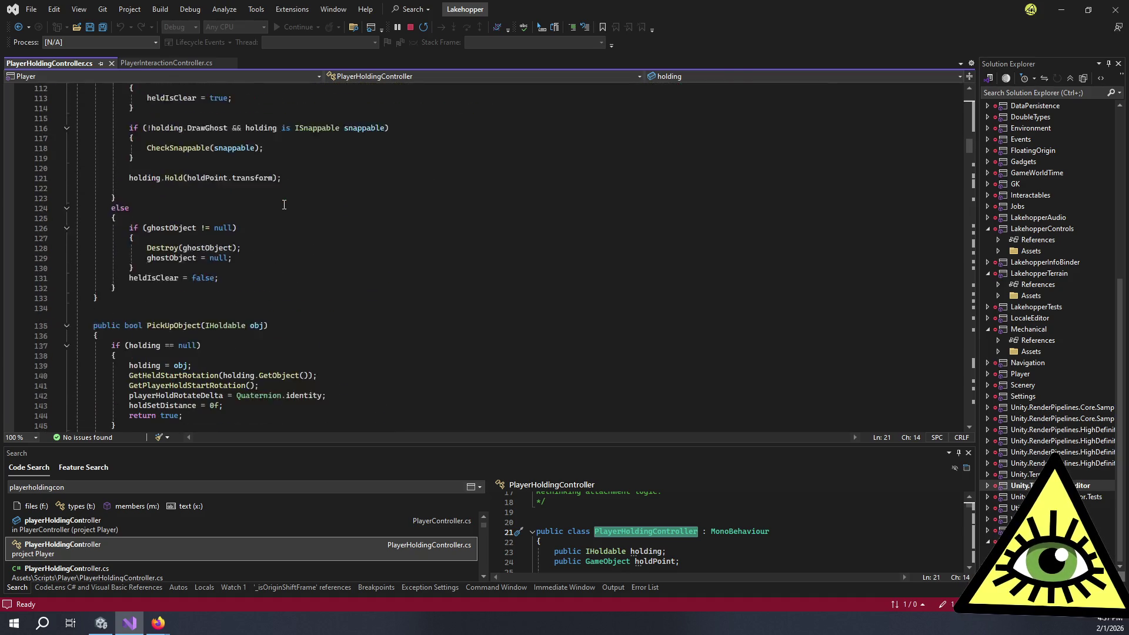
{"action": "scroll", "coordinate": [284, 204], "scroll_direction": "down", "scroll_amount": 1}
- Jump to the CheckSnappable definition from line 118, then scroll back to LateUpdate
{"action": "double_click", "coordinate": [186, 116]}
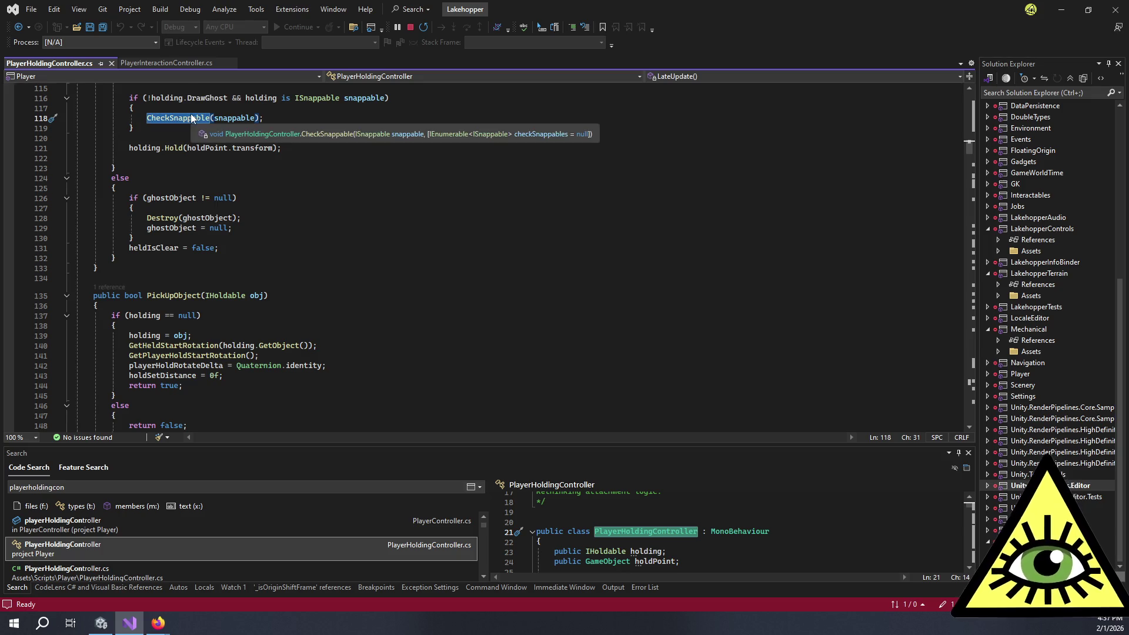
{"action": "key", "text": "F12"}
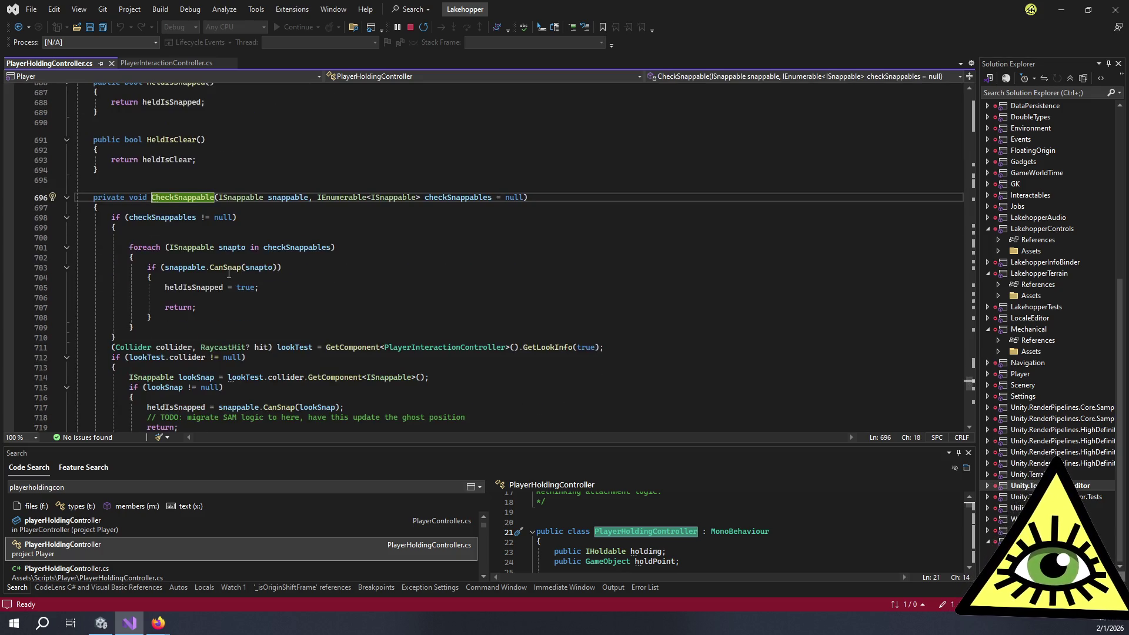
{"action": "scroll", "coordinate": [269, 302], "scroll_direction": "down", "scroll_amount": 5}
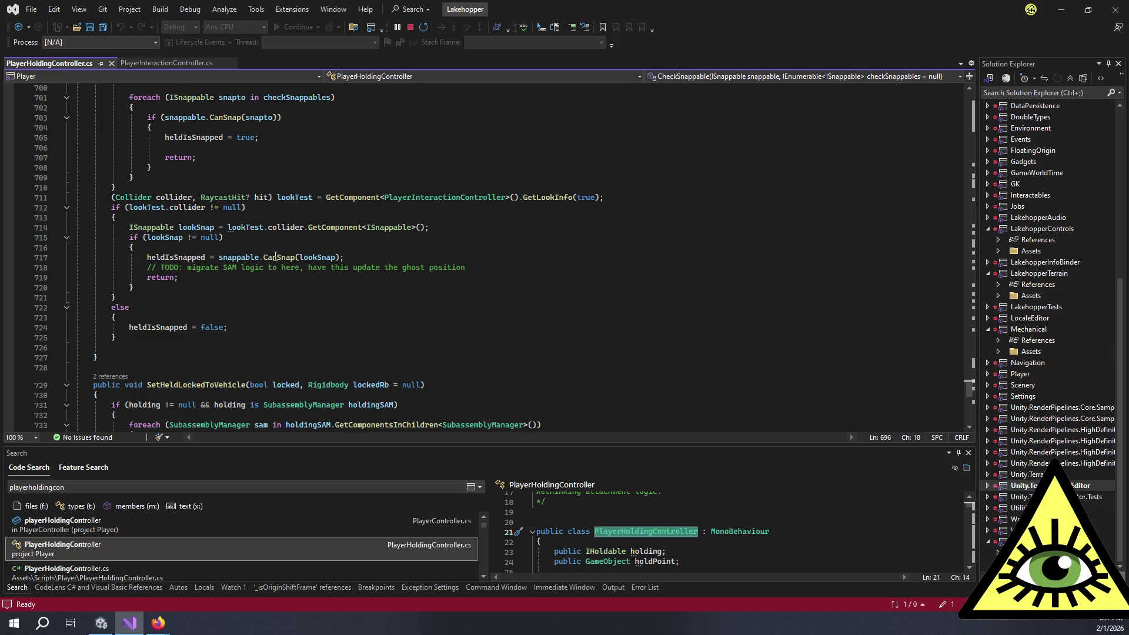
{"action": "scroll", "coordinate": [305, 229], "scroll_direction": "down", "scroll_amount": 1}
{"action": "scroll", "coordinate": [304, 229], "scroll_direction": "up", "scroll_amount": 5}
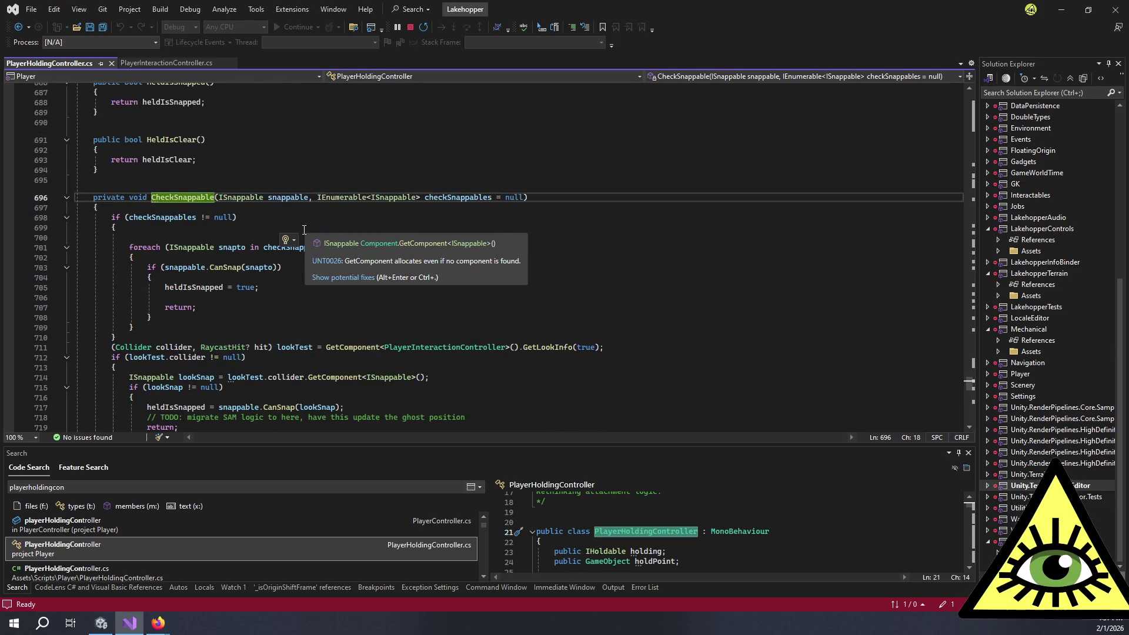
{"action": "scroll", "coordinate": [304, 229], "scroll_direction": "up", "scroll_amount": 20}
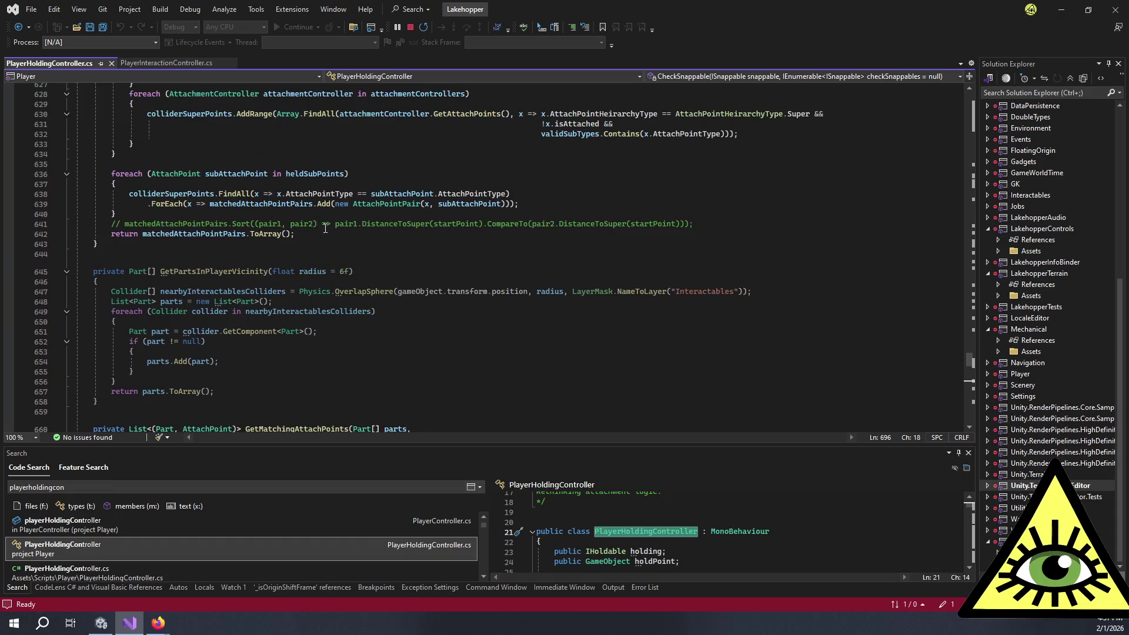
{"action": "scroll", "coordinate": [326, 228], "scroll_direction": "up", "scroll_amount": 12}
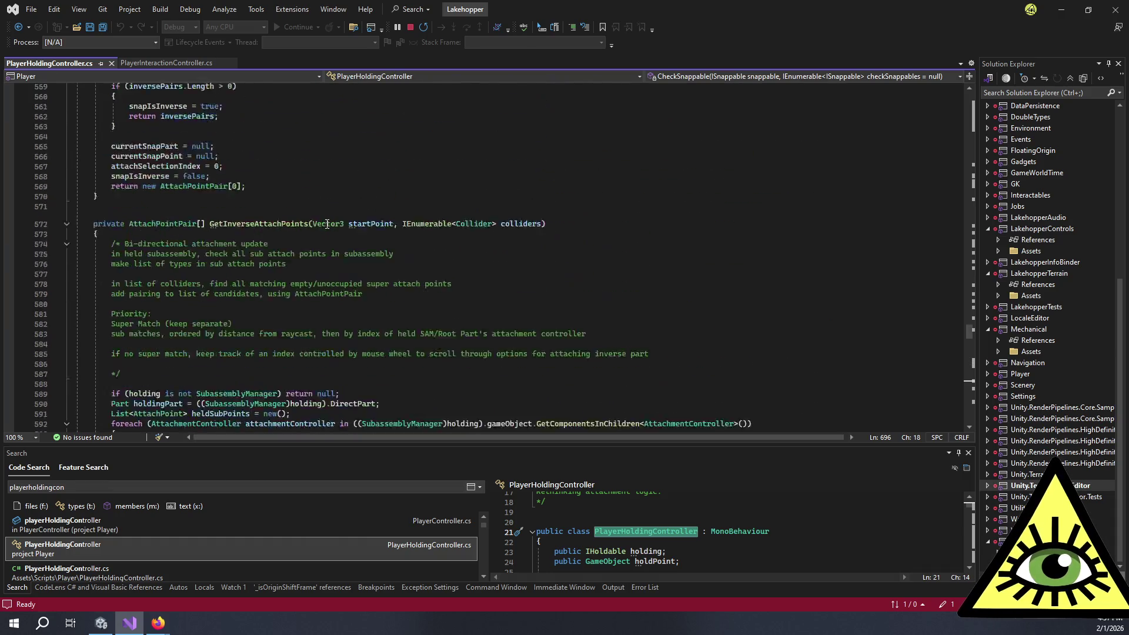
{"action": "scroll", "coordinate": [324, 223], "scroll_direction": "up", "scroll_amount": 20}
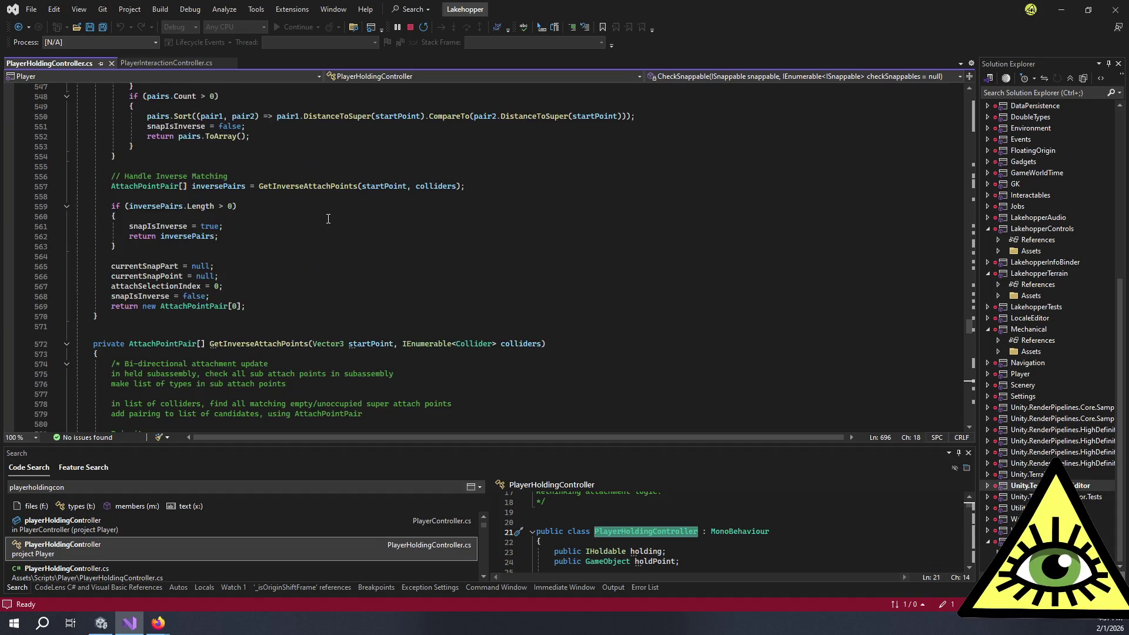
{"action": "scroll", "coordinate": [335, 228], "scroll_direction": "up", "scroll_amount": 17}
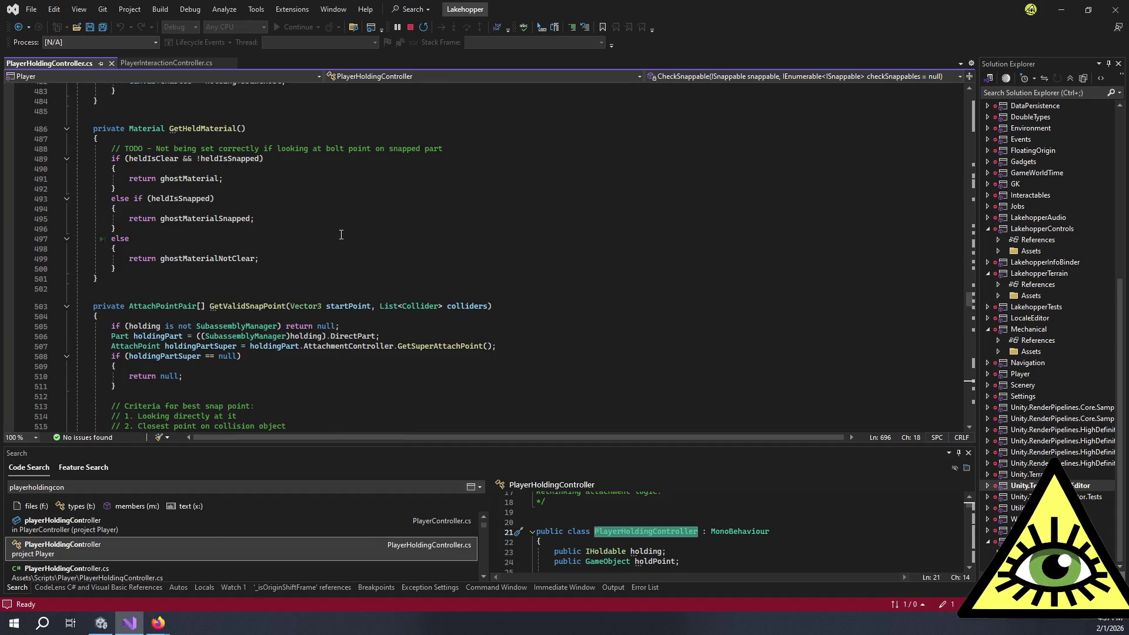
{"action": "scroll", "coordinate": [343, 233], "scroll_direction": "up", "scroll_amount": 17}
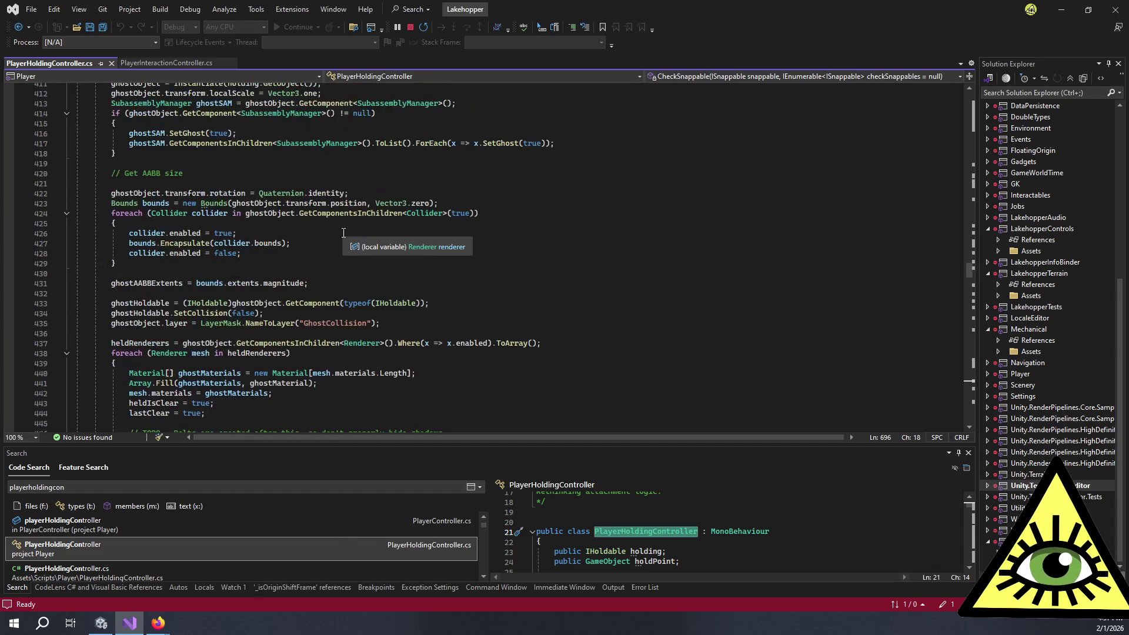
{"action": "scroll", "coordinate": [307, 217], "scroll_direction": "up", "scroll_amount": 20}
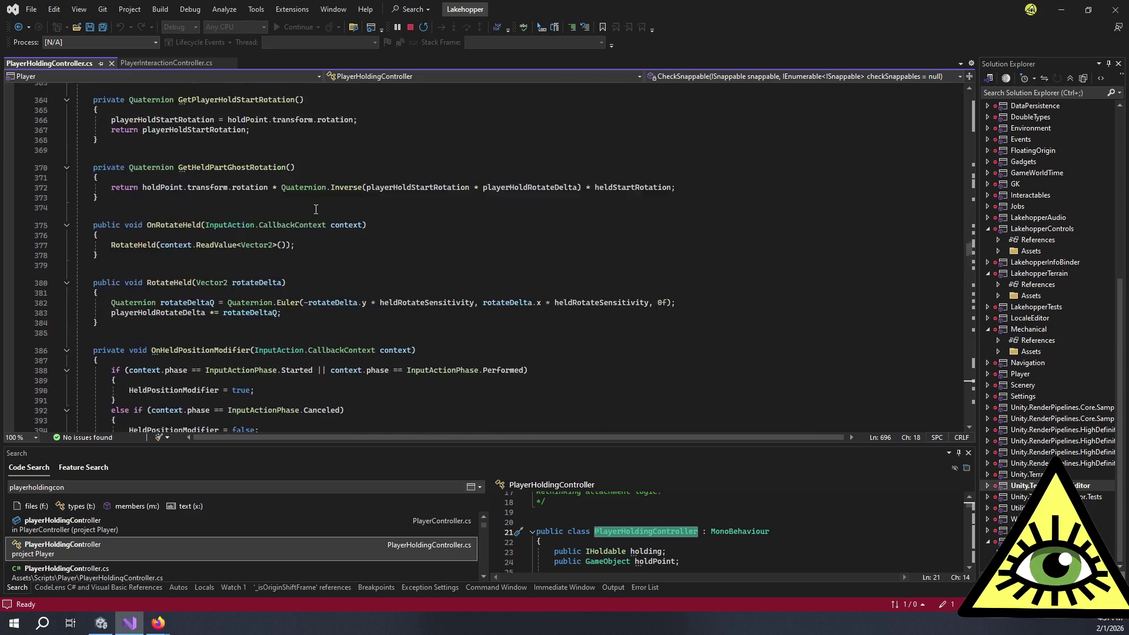
{"action": "scroll", "coordinate": [314, 215], "scroll_direction": "down", "scroll_amount": 10}
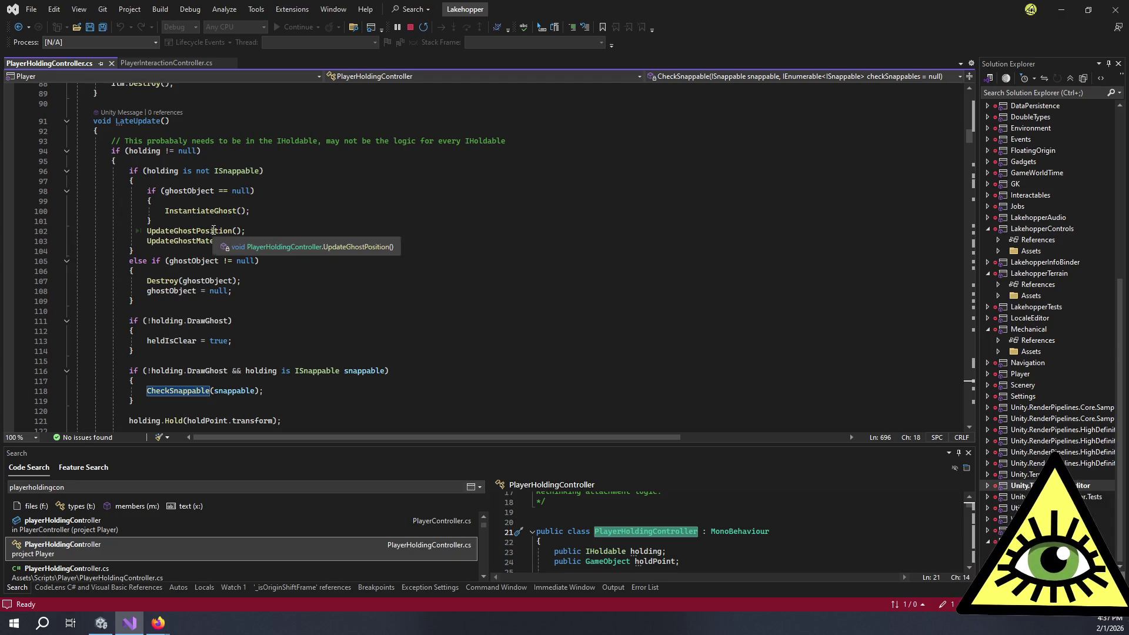
- Jump to the UpdateGhostPosition definition from line 102 and review it
{"action": "double_click", "coordinate": [188, 230]}
{"action": "key", "text": "F12"}
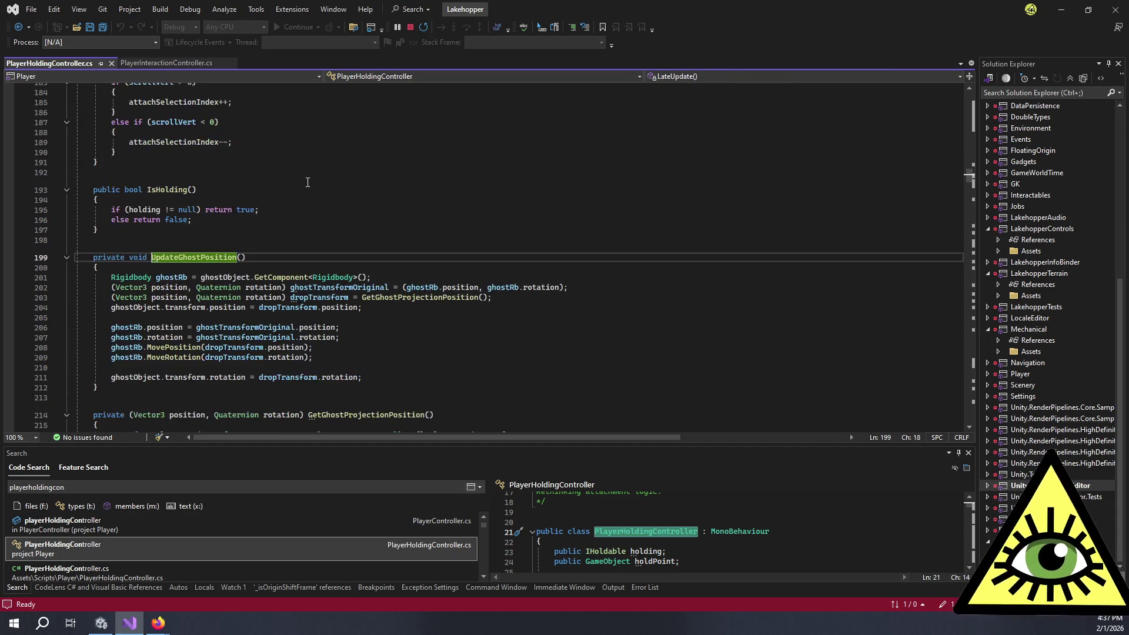
{"action": "scroll", "coordinate": [353, 297], "scroll_direction": "down", "scroll_amount": 6}
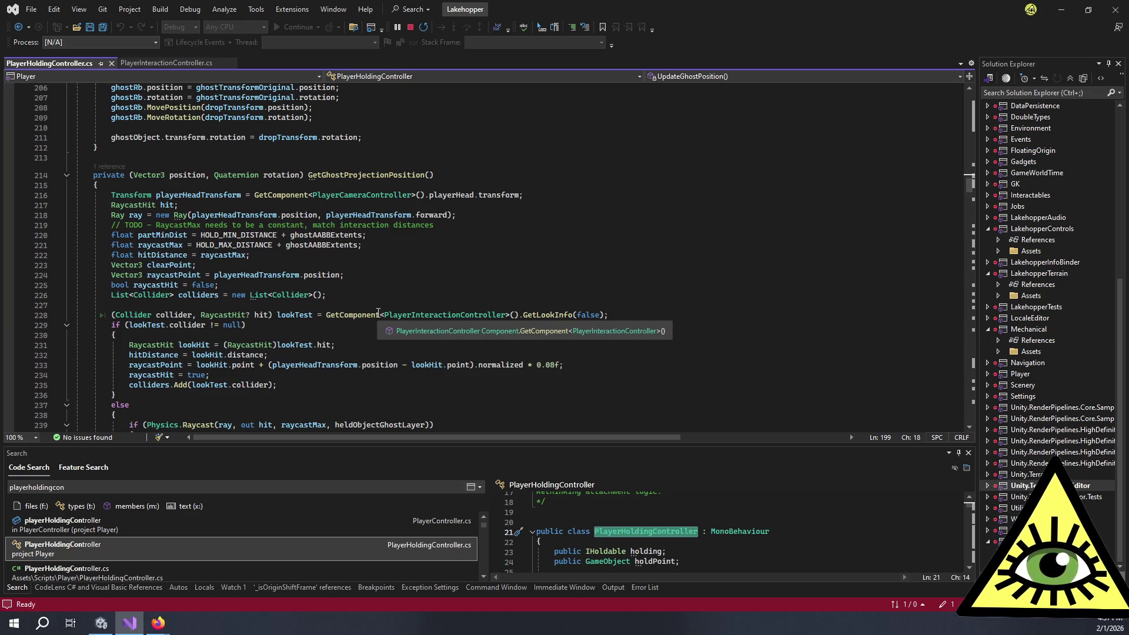
{"action": "scroll", "coordinate": [377, 298], "scroll_direction": "down", "scroll_amount": 3}
{"action": "scroll", "coordinate": [377, 298], "scroll_direction": "down", "scroll_amount": 5}
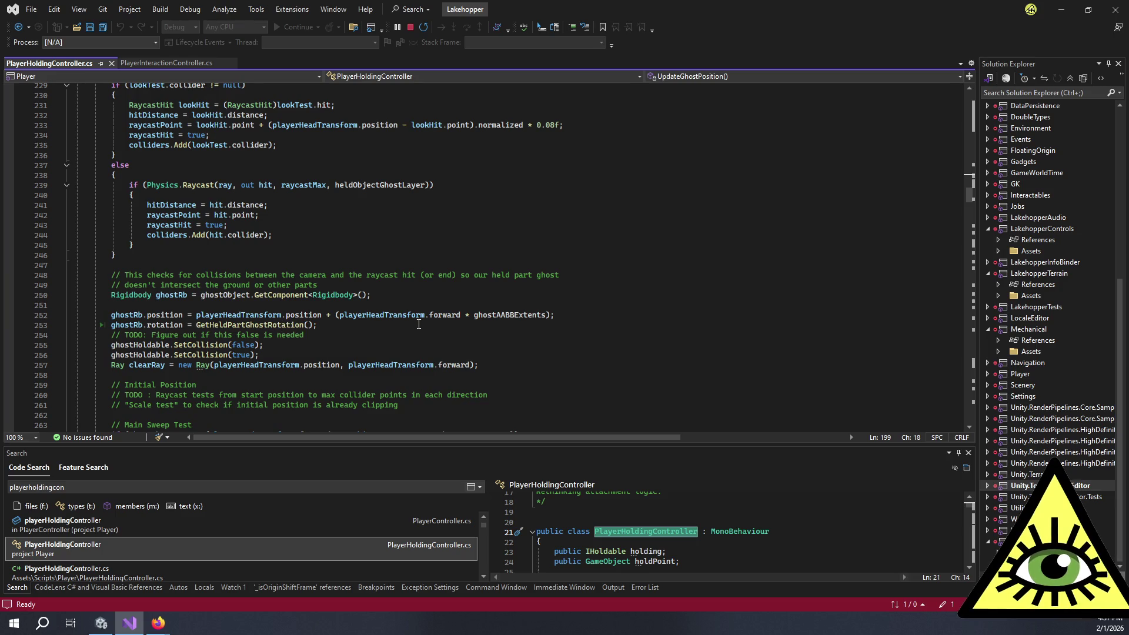
{"action": "scroll", "coordinate": [401, 335], "scroll_direction": "down", "scroll_amount": 6}
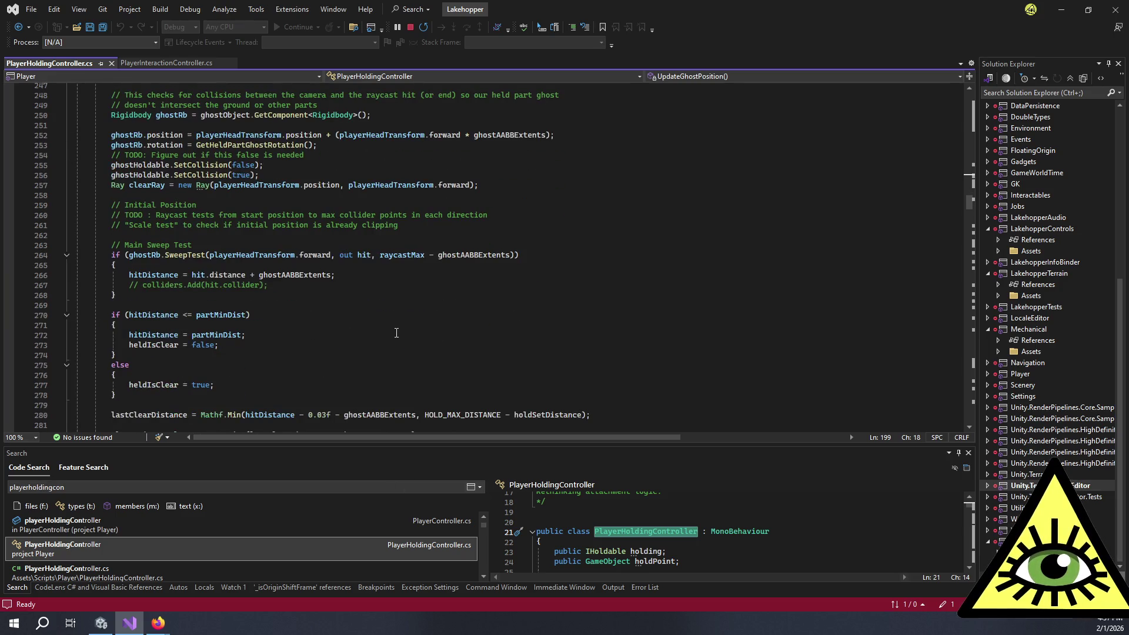
- Search PlayerHoldingController.cs for 'interaction', finding no matches
{"action": "left_click_drag", "start_coordinate": [396, 337], "coordinate": [395, 331]}
{"action": "key", "text": "ctrl+f"}
{"action": "type", "text": "int"}
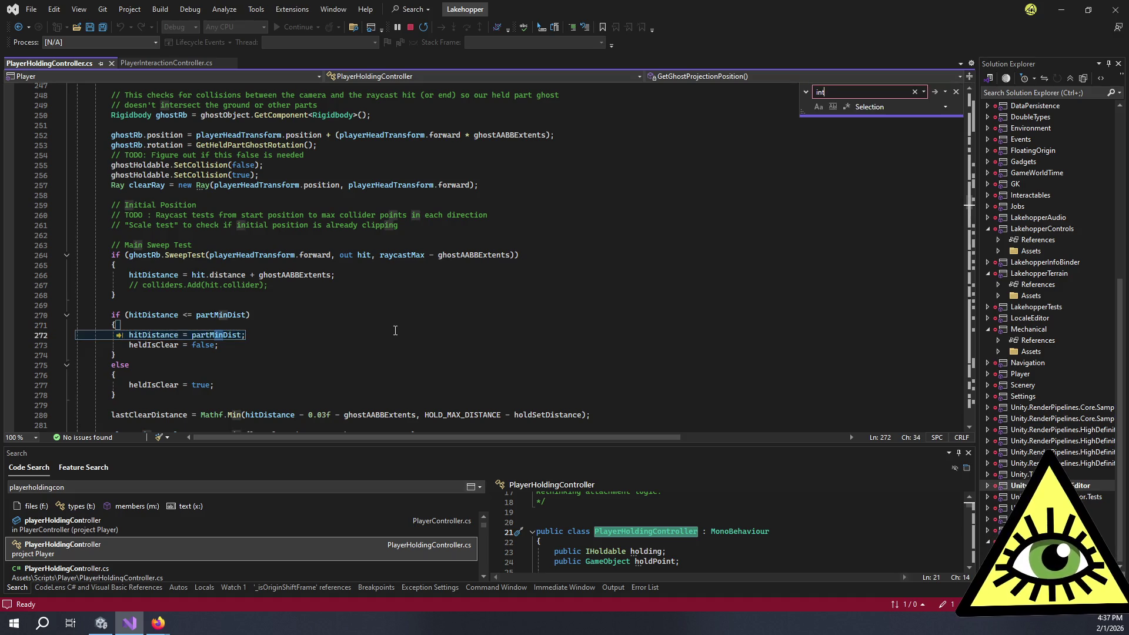
{"action": "type", "text": "eraction"}
{"action": "key", "text": "Return"}
{"action": "key", "text": "Return"}
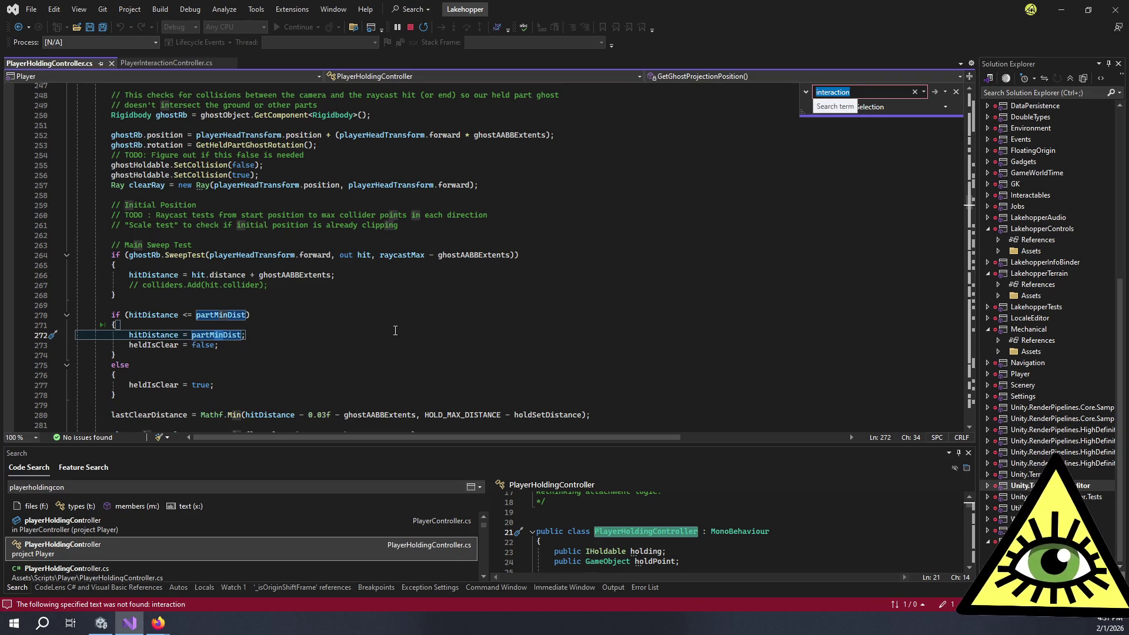
{"action": "left_click", "coordinate": [396, 331]}
{"action": "scroll", "coordinate": [395, 330], "scroll_direction": "up", "scroll_amount": 1}
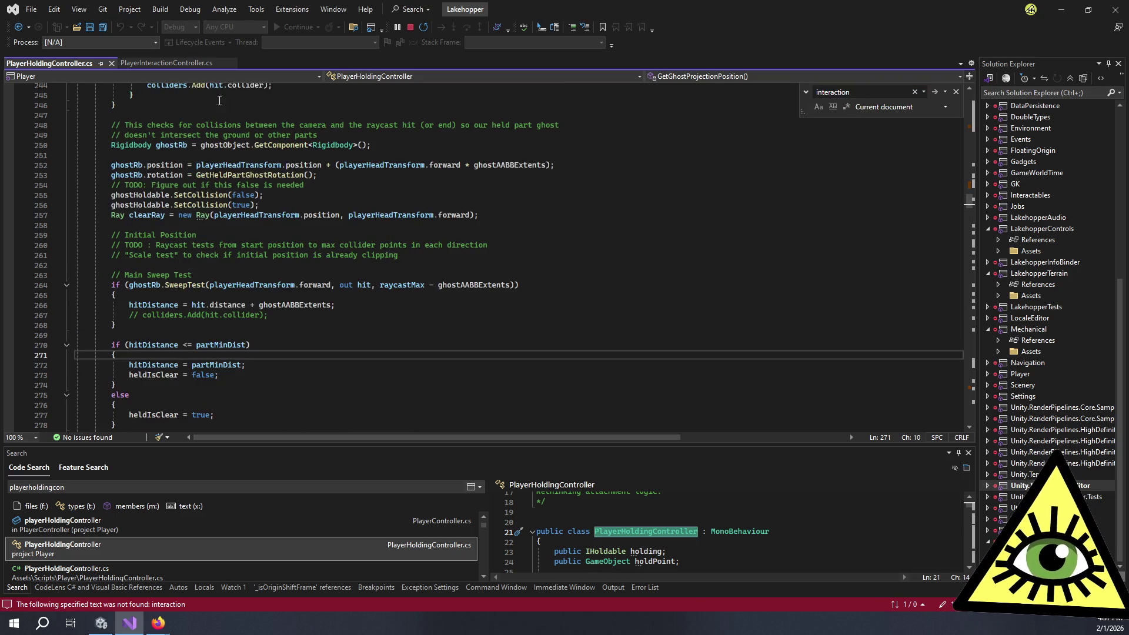
- Return to PlayerInteractionController.cs and go to HandleInteractionWithQueue from FixedUpdate
{"action": "left_click", "coordinate": [174, 64]}
{"action": "left_click", "coordinate": [190, 322]}
{"action": "key", "text": "F12"}
- Follow HandleInteractionWithQueue into HandleInteraction and on to the CheckInteractionLook definition
{"action": "left_click", "coordinate": [173, 326], "text": "ctrl"}
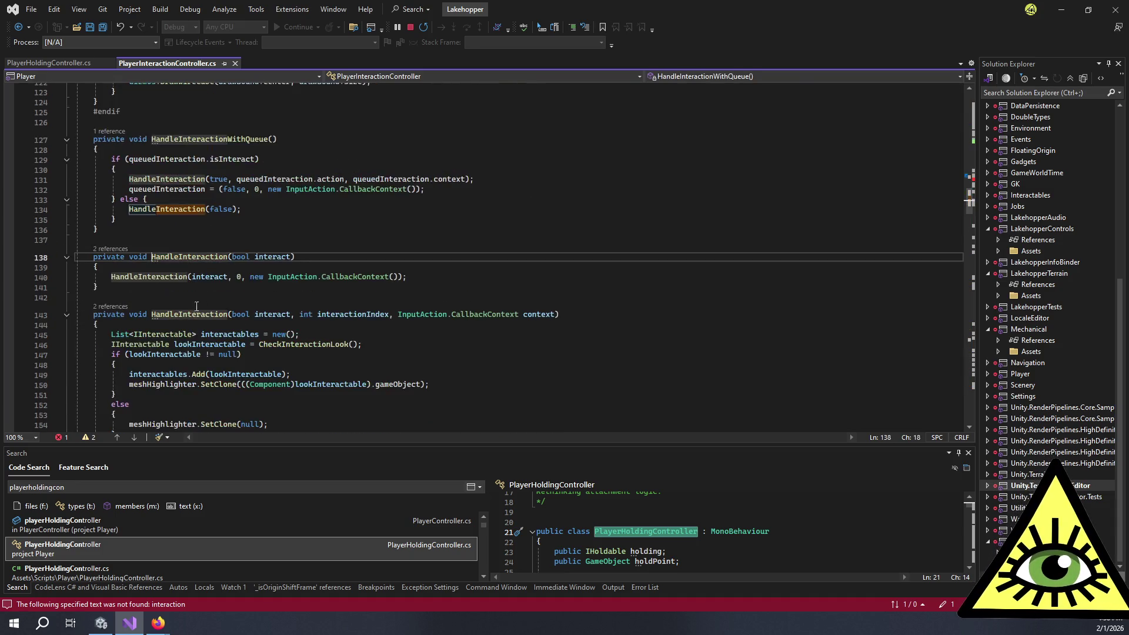
{"action": "double_click", "coordinate": [152, 277]}
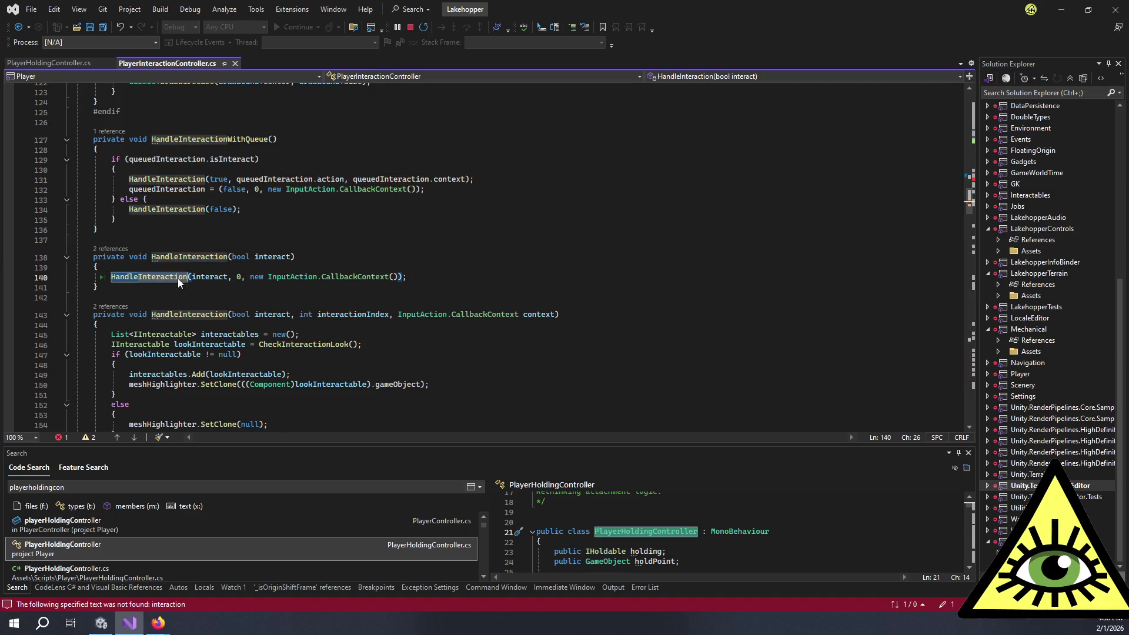
{"action": "scroll", "coordinate": [272, 288], "scroll_direction": "down", "scroll_amount": 3}
{"action": "left_click", "coordinate": [317, 283]}
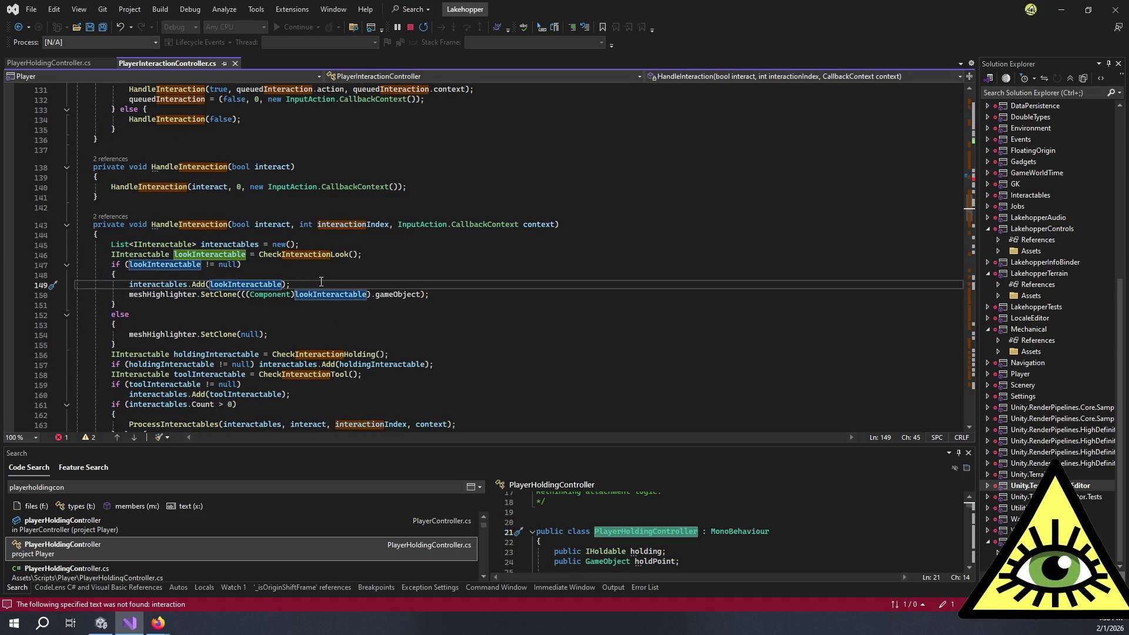
{"action": "double_click", "coordinate": [300, 254]}
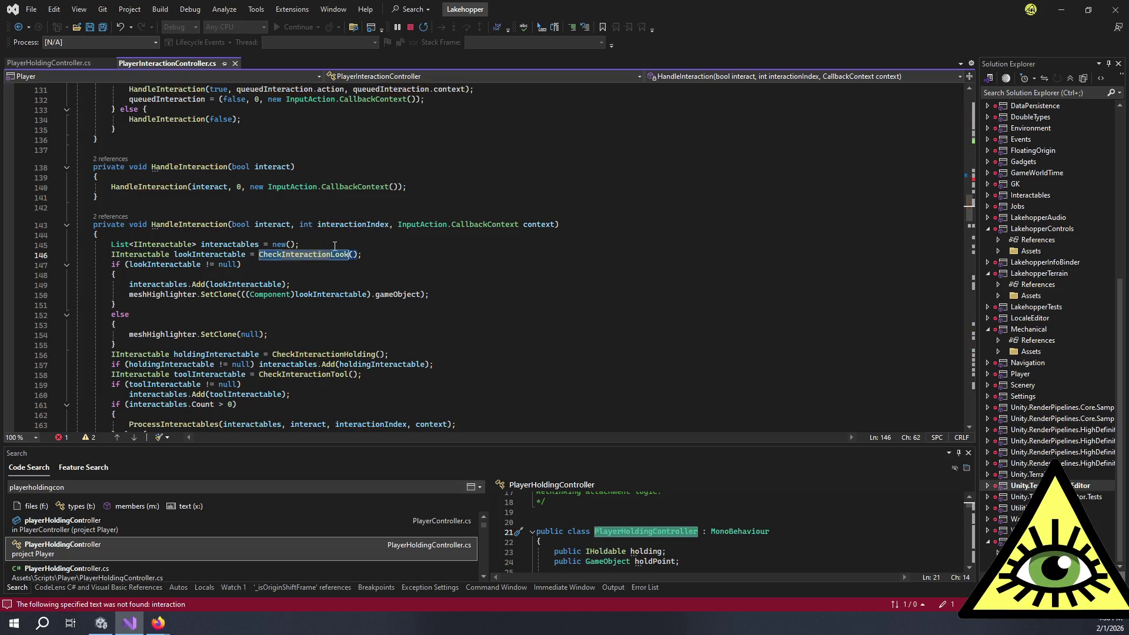
{"action": "key", "text": "F12"}
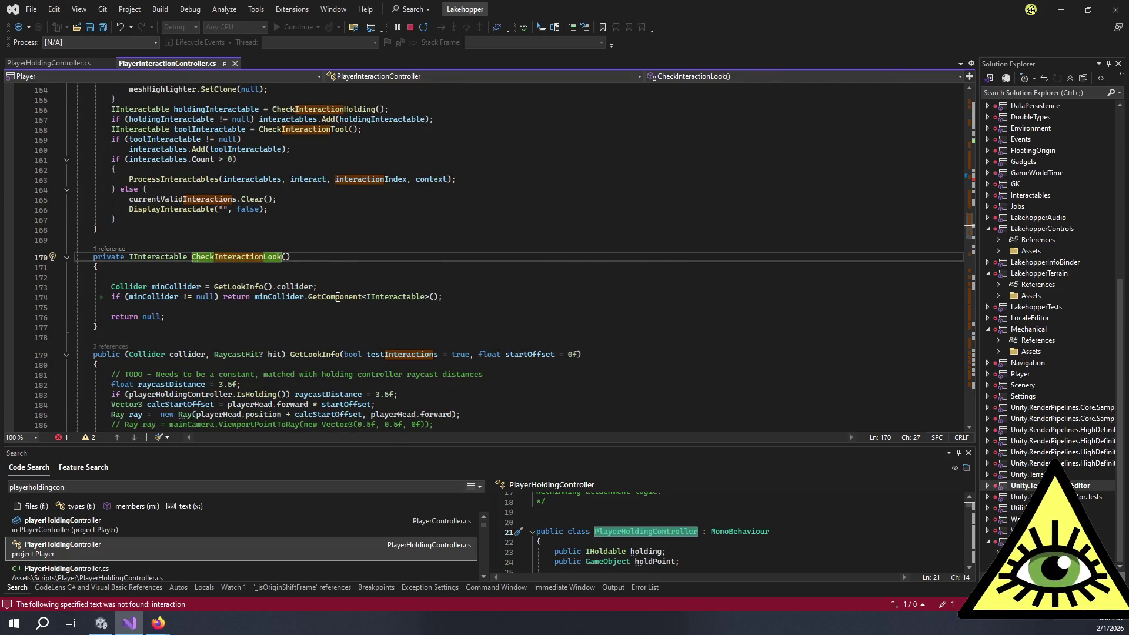
- Jump to GetLookInfo and read its raycast and hit-angle loop around lines 183–217
{"action": "double_click", "coordinate": [238, 288]}
{"action": "key", "text": "F12"}
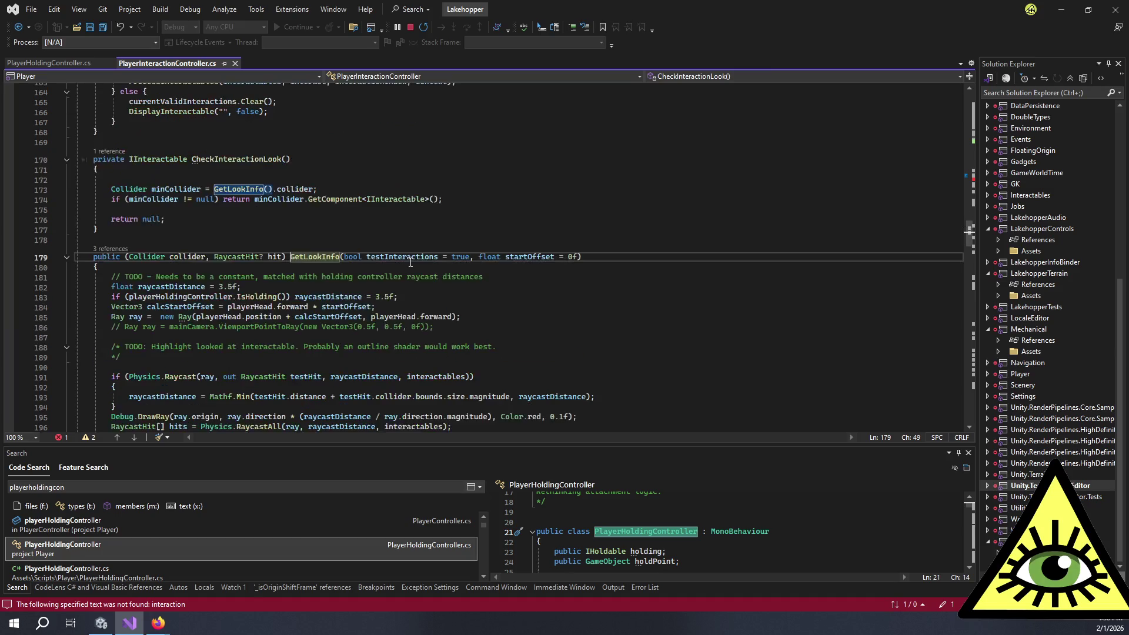
{"action": "left_click", "coordinate": [258, 296]}
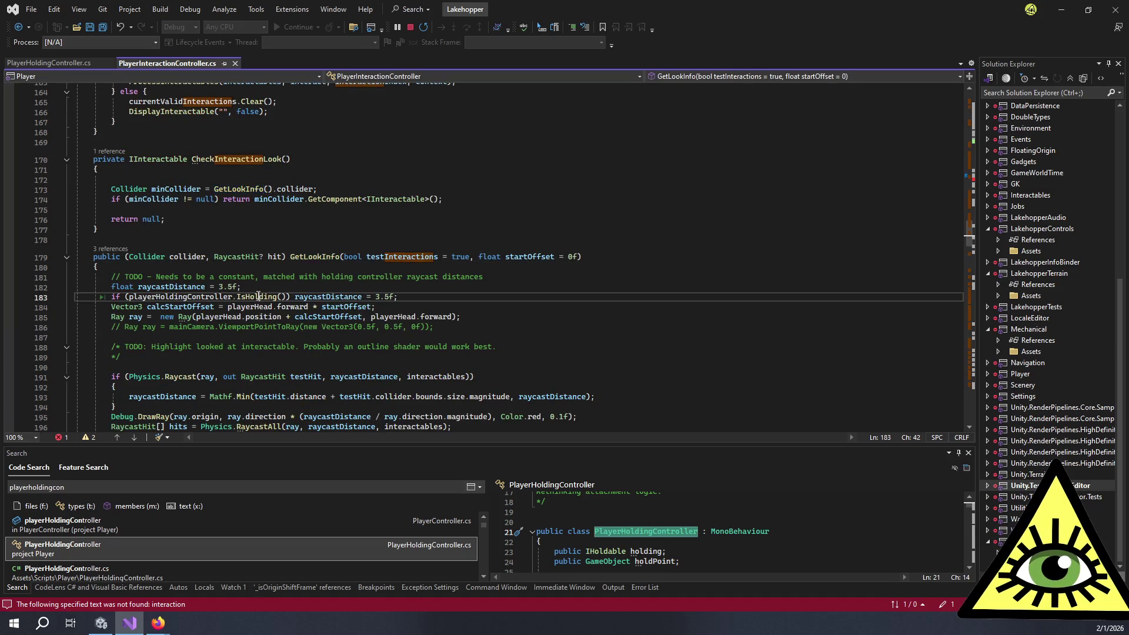
{"action": "scroll", "coordinate": [357, 285], "scroll_direction": "down", "scroll_amount": 3}
{"action": "scroll", "coordinate": [356, 285], "scroll_direction": "down", "scroll_amount": 4}
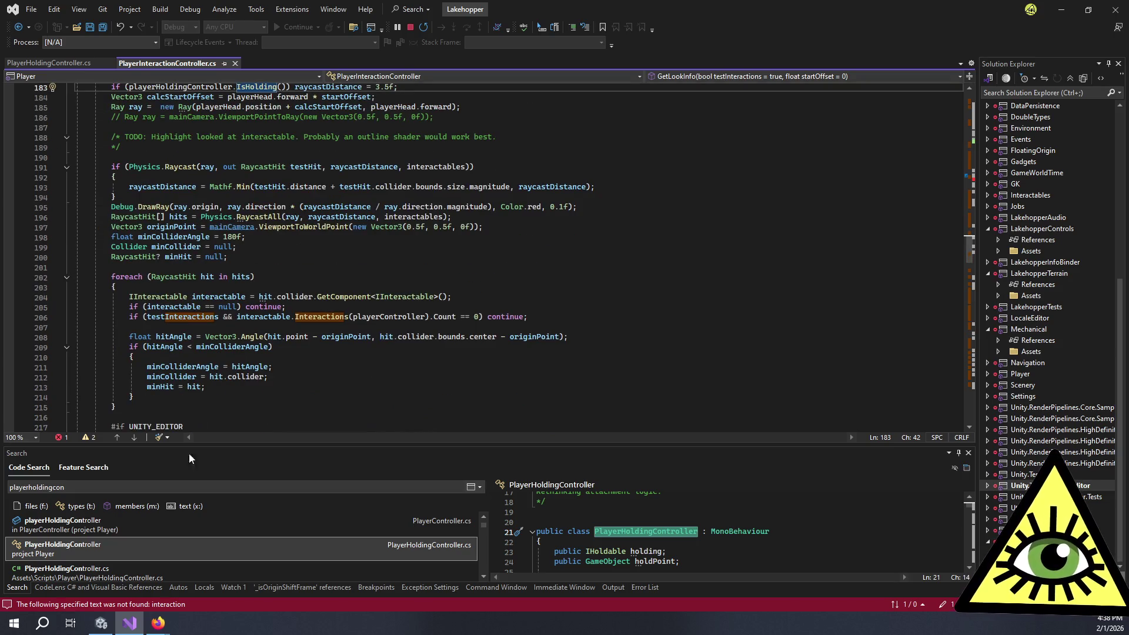
{"action": "left_click", "coordinate": [109, 623]}
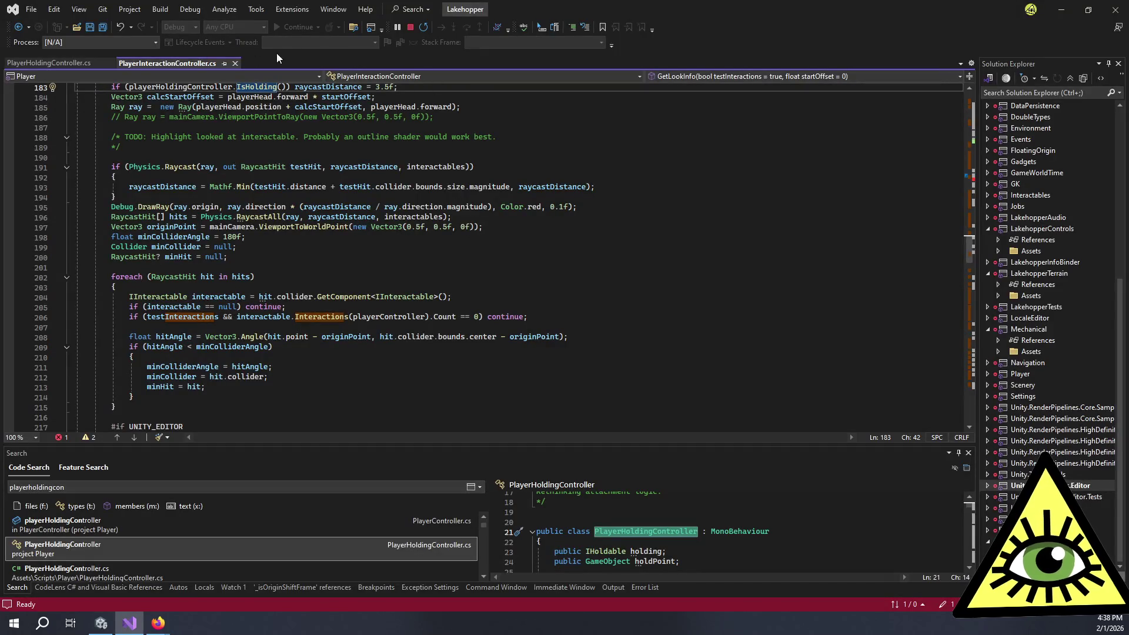
- Delete the empty private FixedUpdate on lines 111–114 of PlayerInteractionController.cs and save
{"action": "scroll", "coordinate": [233, 191], "scroll_direction": "up", "scroll_amount": 14}
{"action": "scroll", "coordinate": [233, 191], "scroll_direction": "up", "scroll_amount": 18}
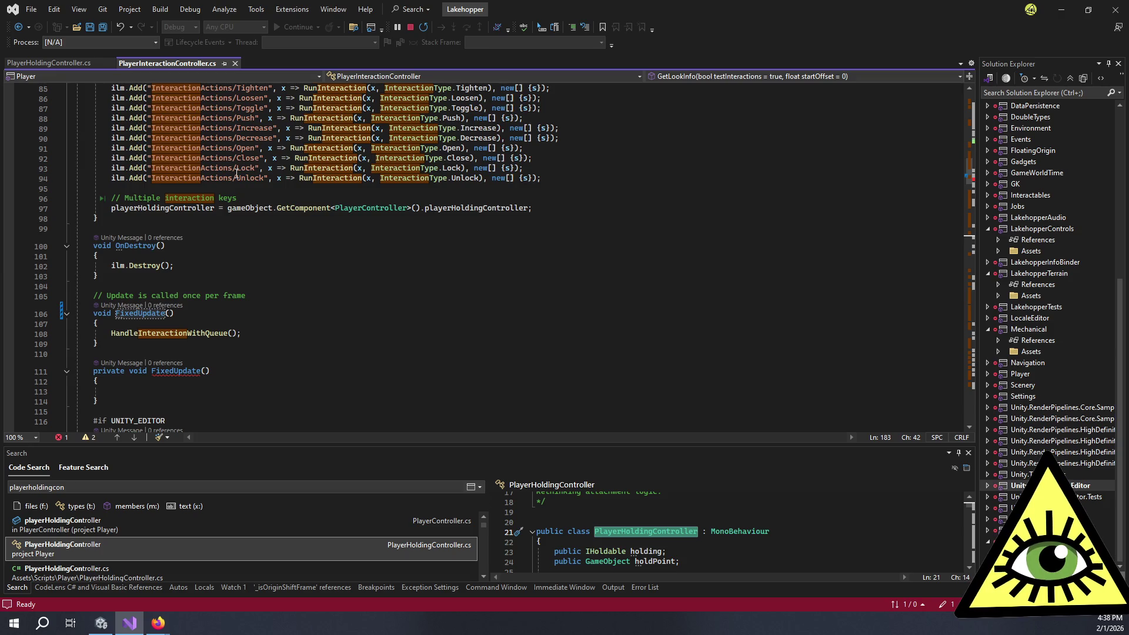
{"action": "scroll", "coordinate": [237, 175], "scroll_direction": "up", "scroll_amount": 5}
{"action": "scroll", "coordinate": [234, 178], "scroll_direction": "down", "scroll_amount": 4}
{"action": "left_click", "coordinate": [228, 294]}
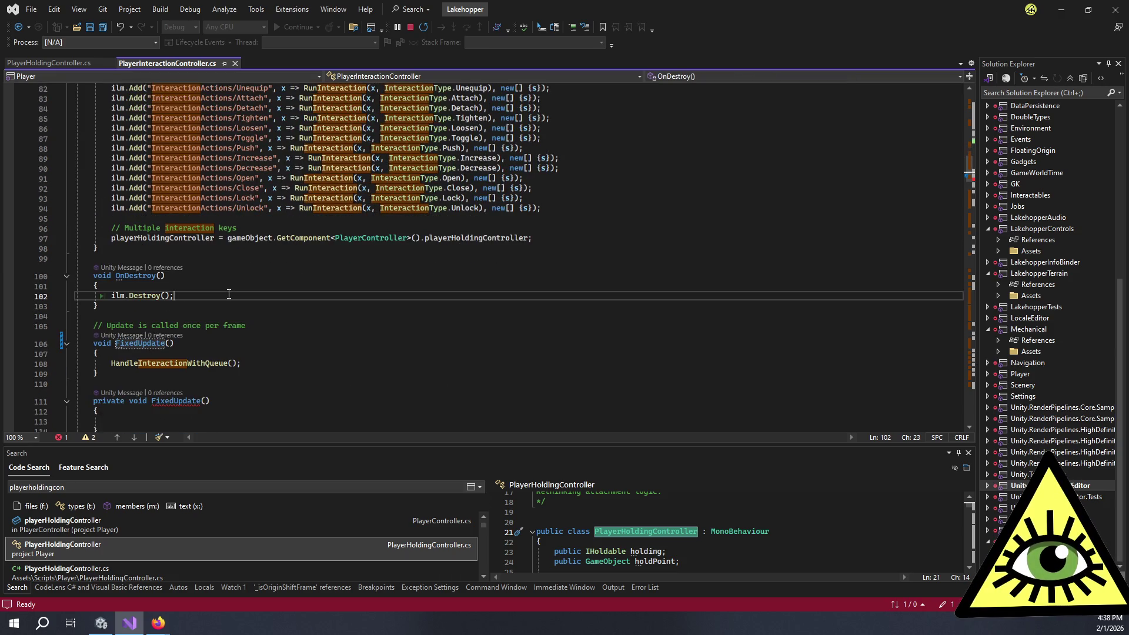
{"action": "left_click", "coordinate": [105, 354]}
{"action": "scroll", "coordinate": [105, 374], "scroll_direction": "down", "scroll_amount": 2}
{"action": "left_click_drag", "start_coordinate": [105, 375], "coordinate": [57, 341]}
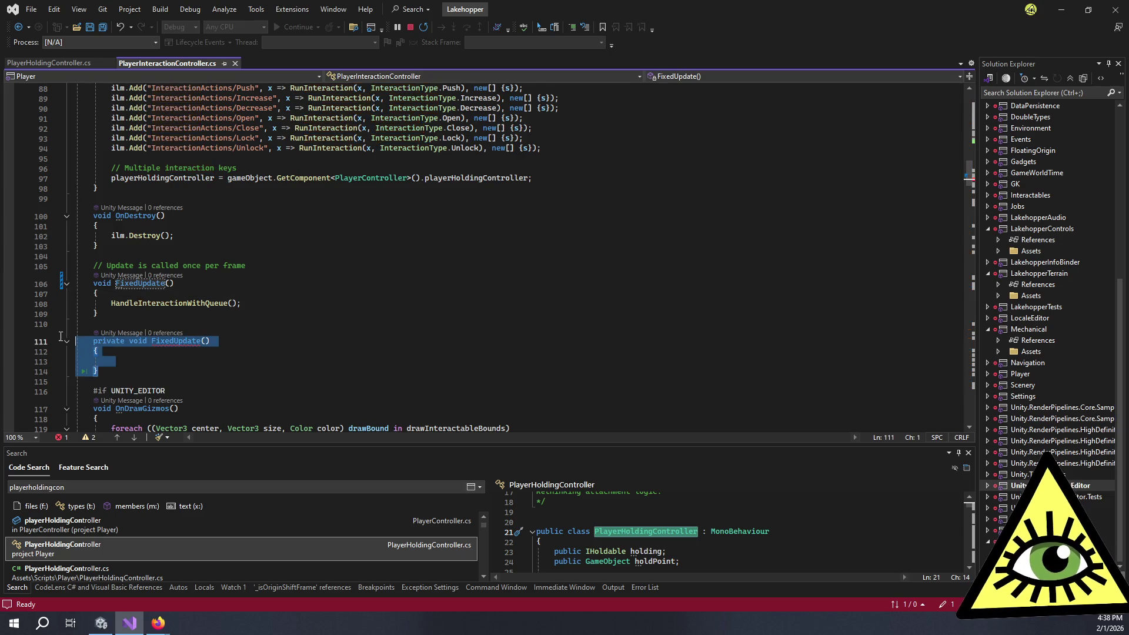
{"action": "key", "text": "BackSpace"}
{"action": "key", "text": "BackSpace"}
{"action": "key", "text": "BackSpace"}
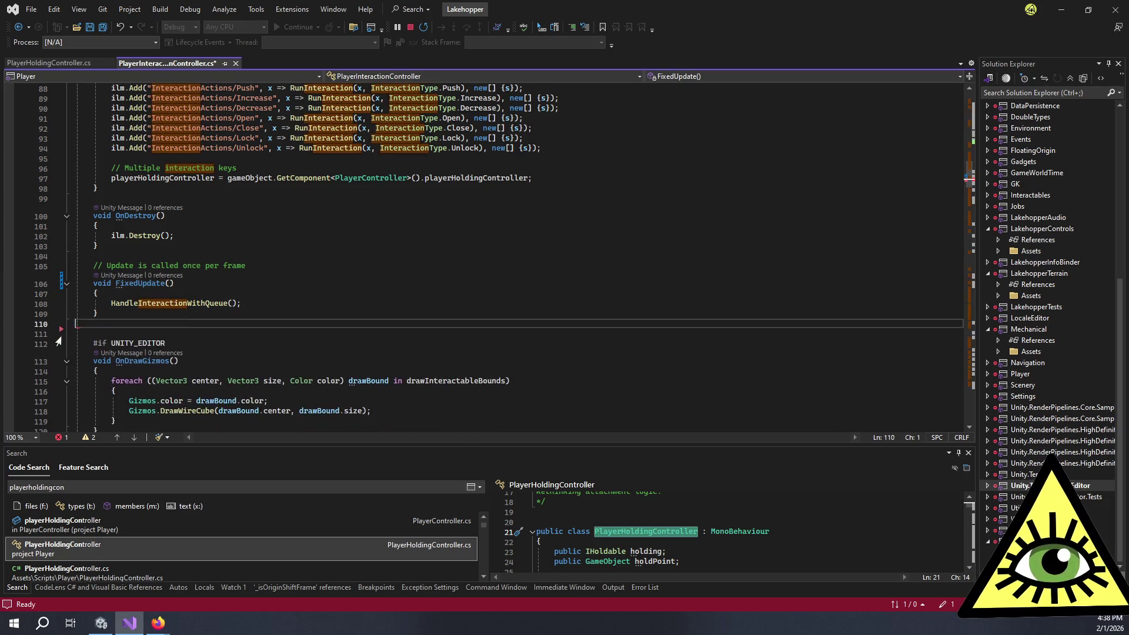
{"action": "key", "text": "ctrl+s"}
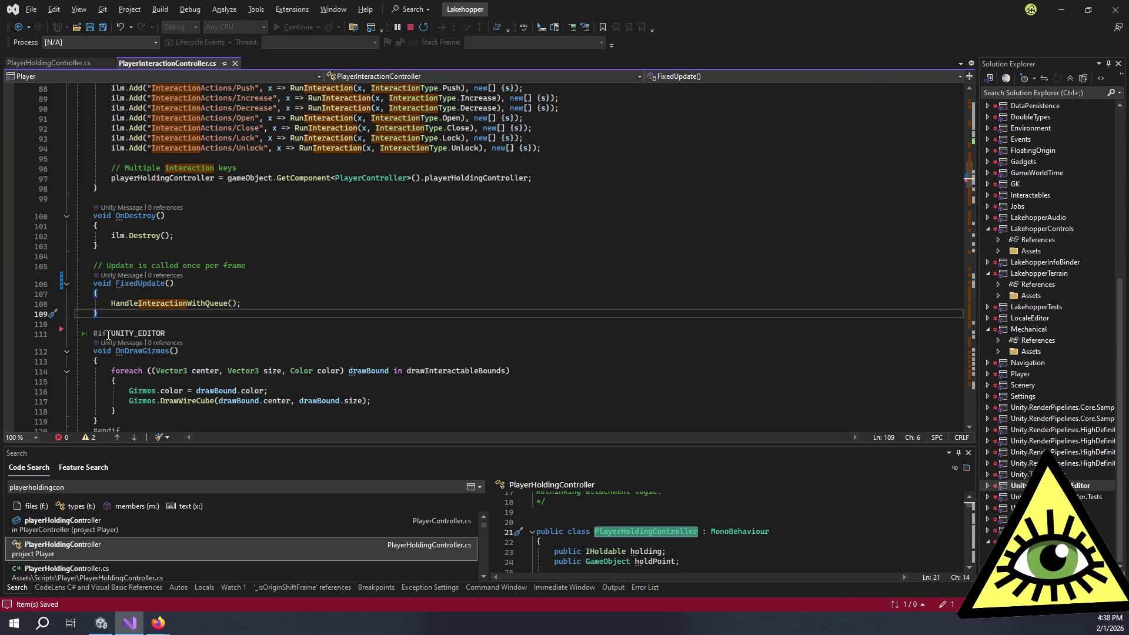
{"action": "key", "text": "alt+Tab"}
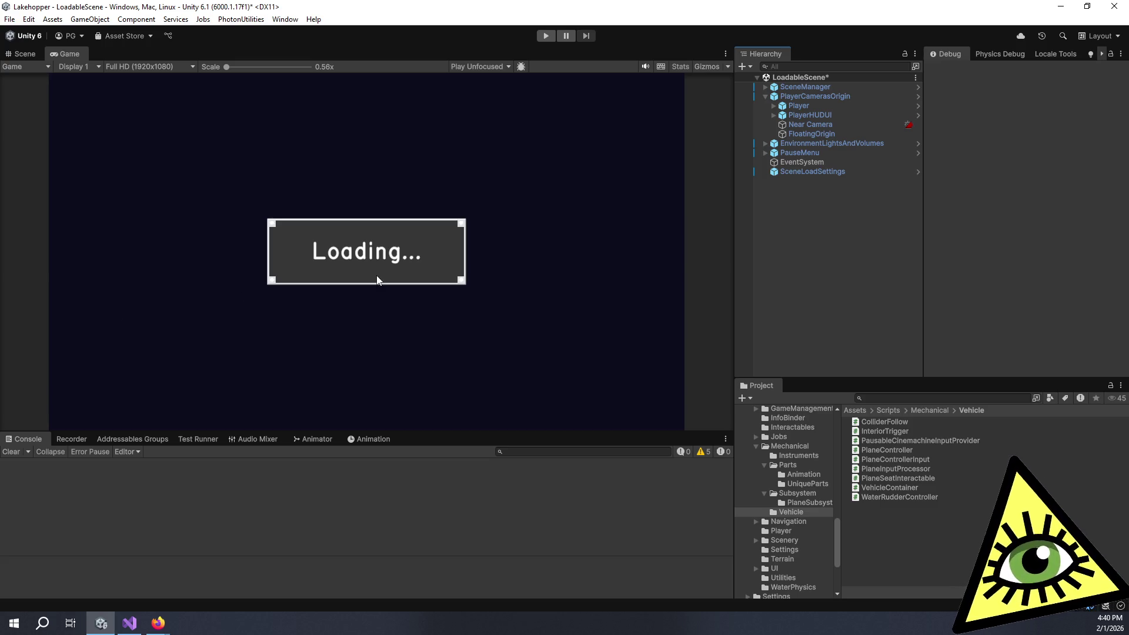
{"action": "left_click", "coordinate": [546, 34]}
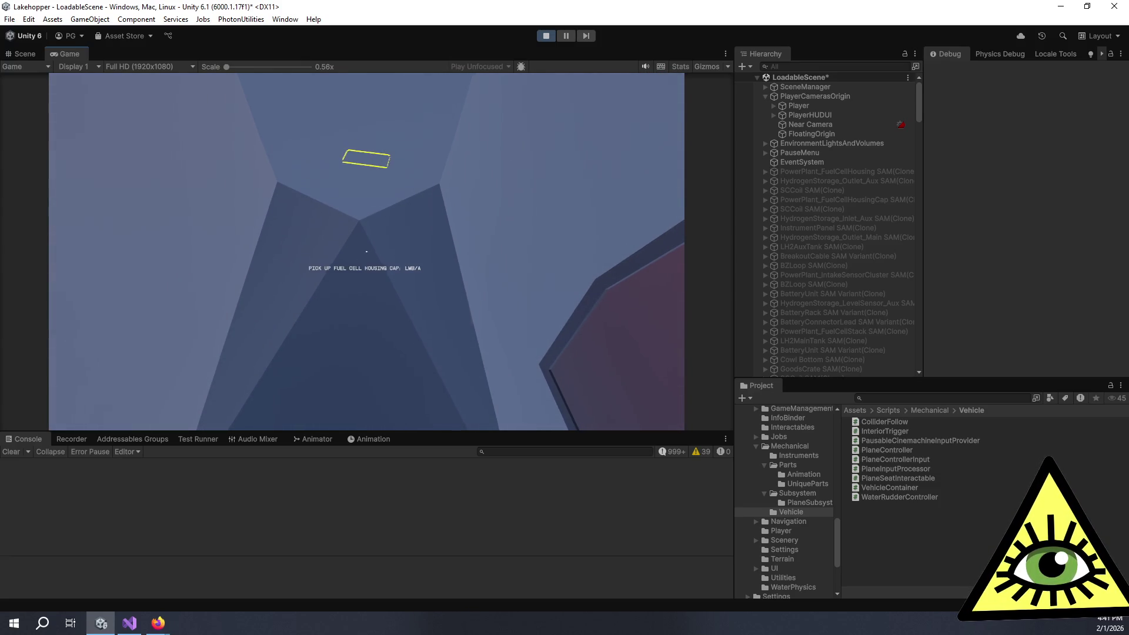
- Pick up and drop the fuel cell housing cap, then walk around the hold floor
{"action": "left_click", "coordinate": [367, 251]}
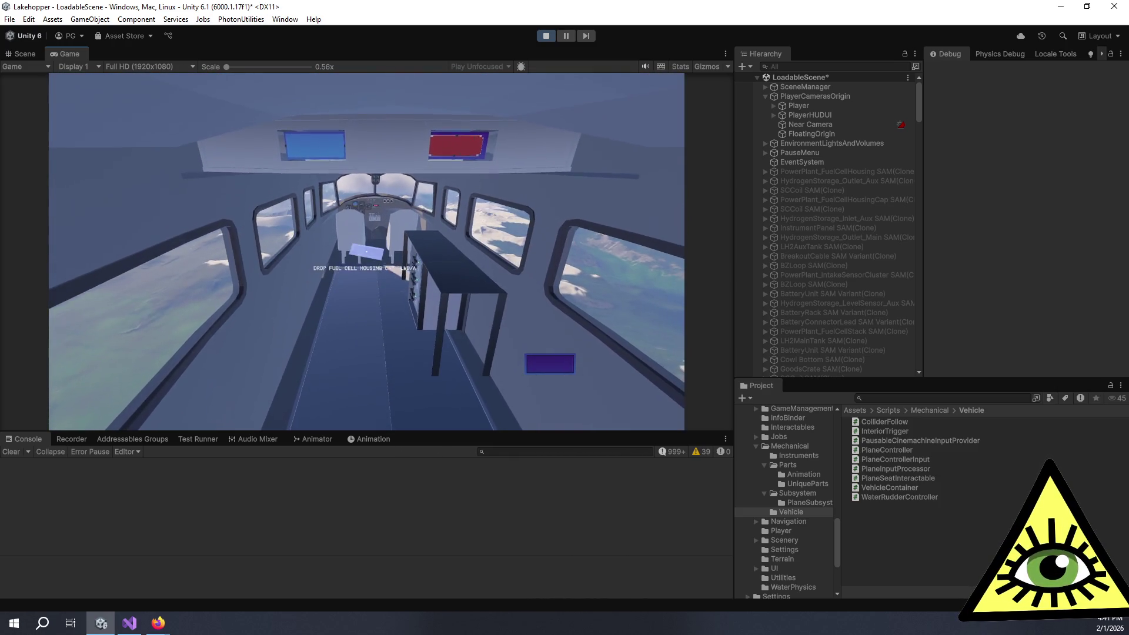
{"action": "left_click", "coordinate": [366, 251]}
{"action": "key", "text": "w"}
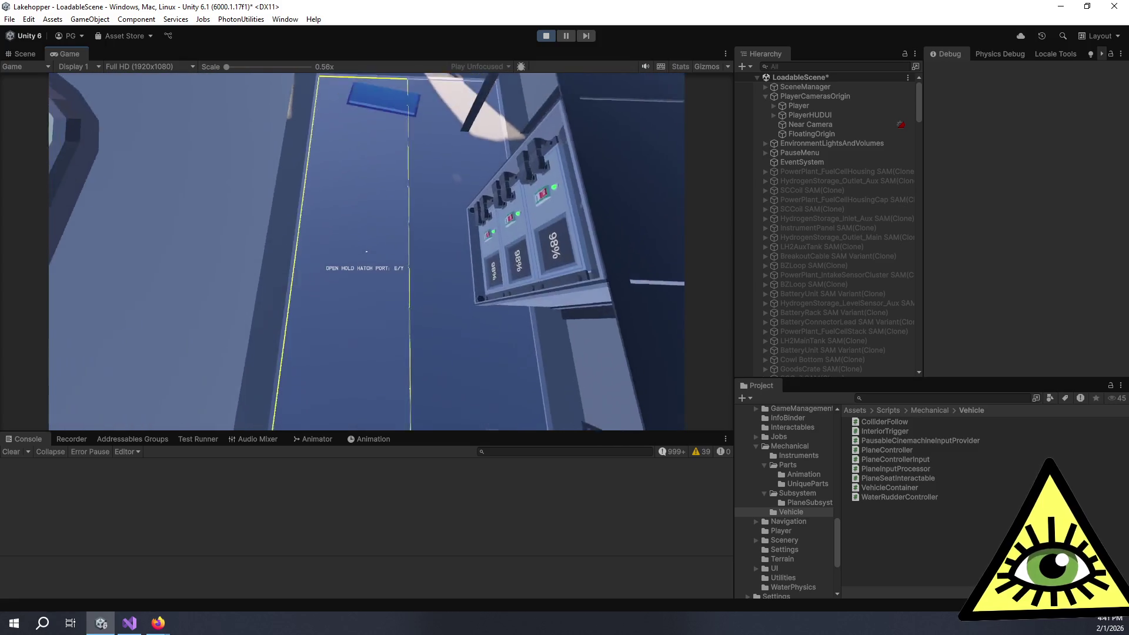
{"action": "key", "text": "s"}
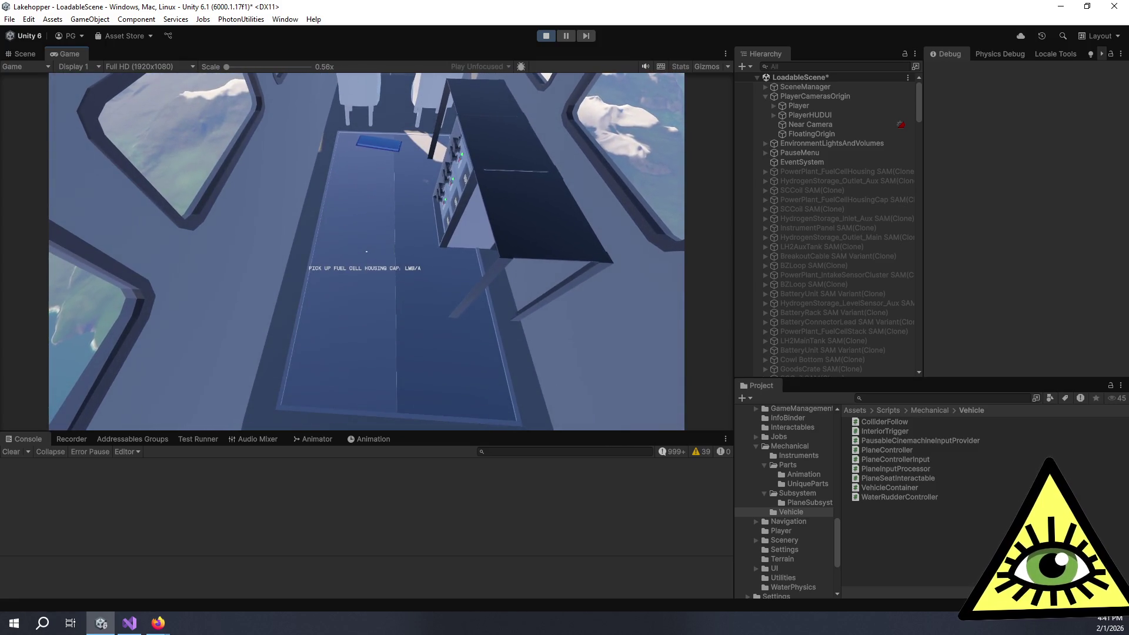
{"action": "key", "text": "w"}
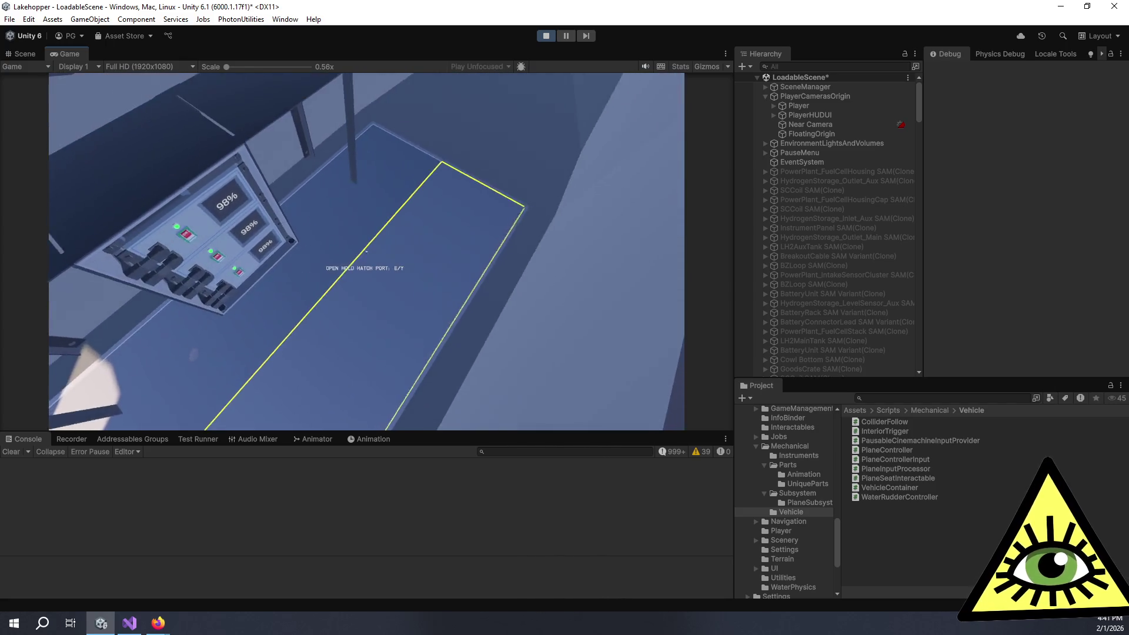
{"action": "key", "text": "s"}
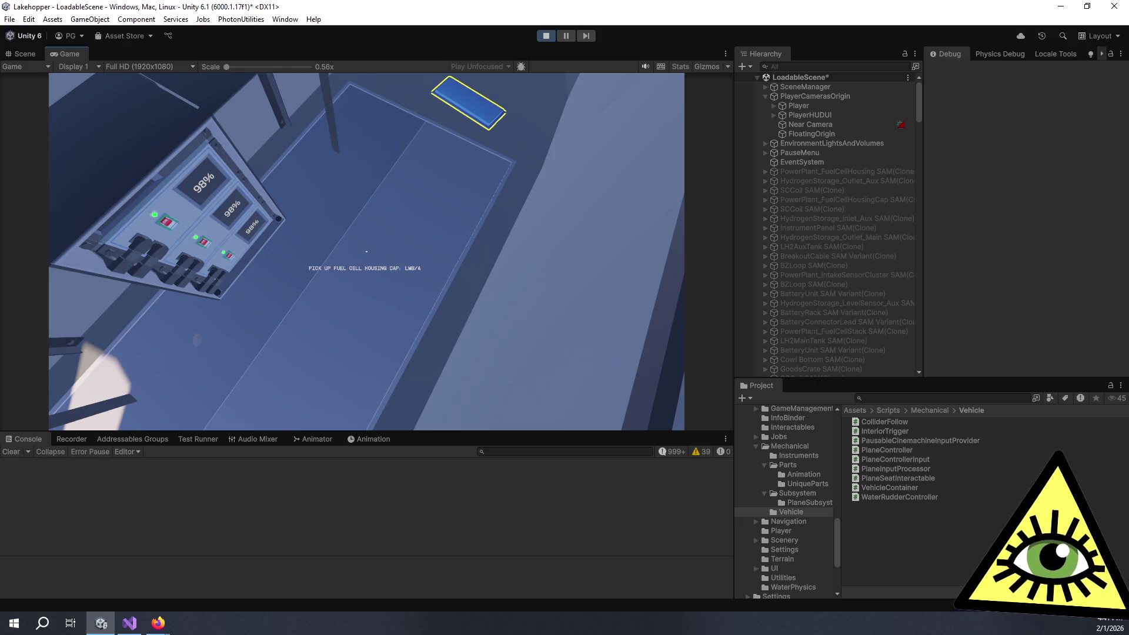
- Pick up and drop the cap again, sit in the pilot seat, leave it, and open the rear door
{"action": "left_click", "coordinate": [367, 252]}
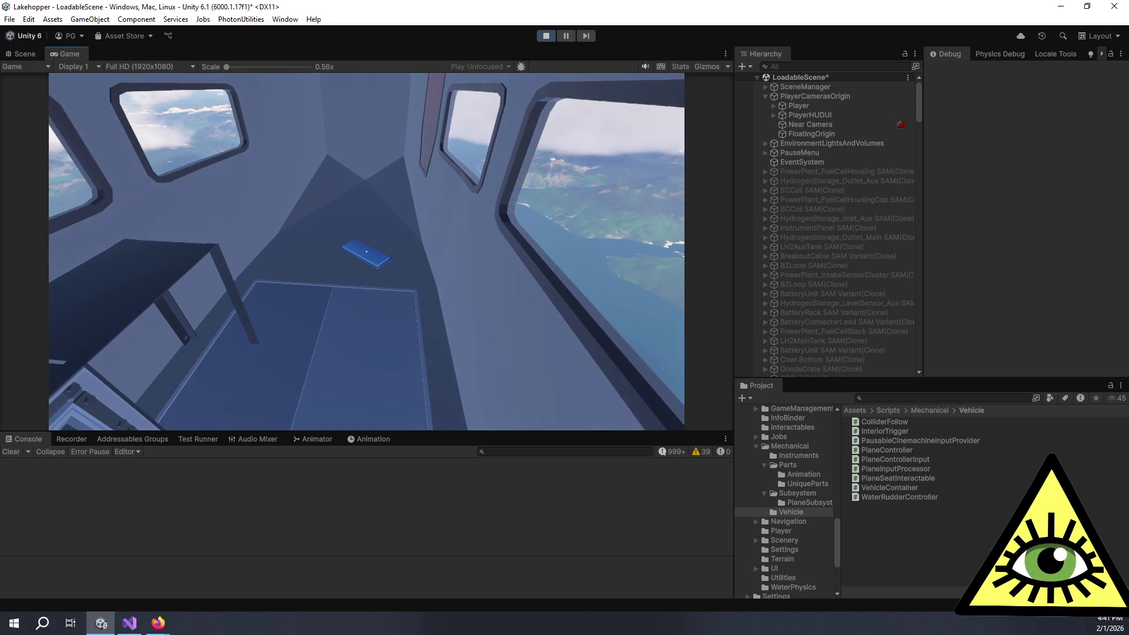
{"action": "left_click", "coordinate": [366, 252]}
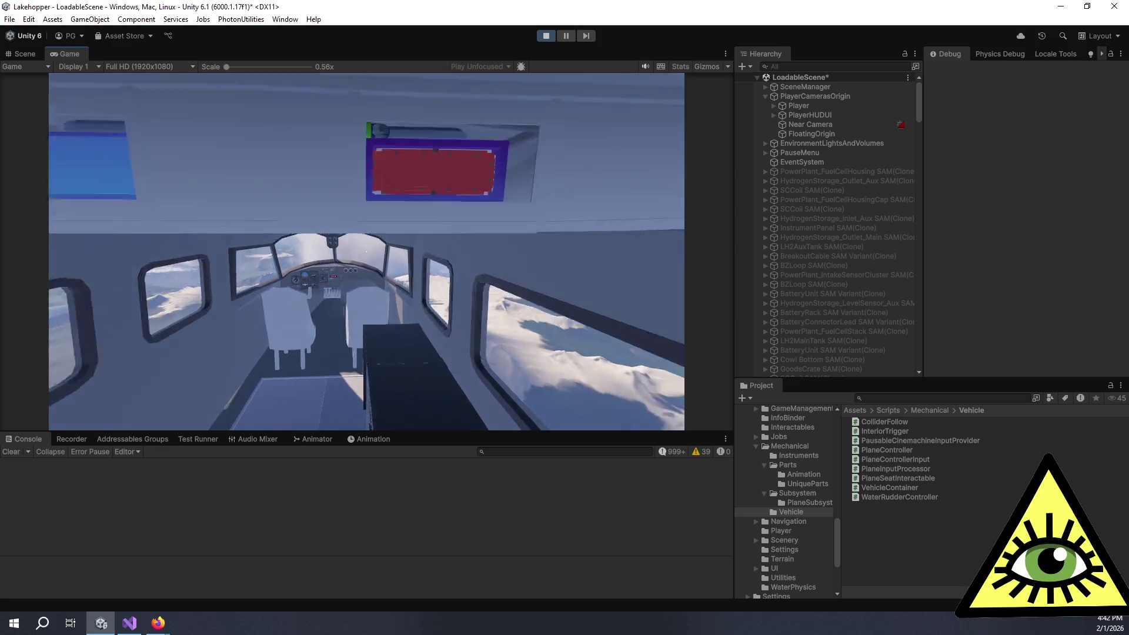
{"action": "left_click", "coordinate": [366, 251]}
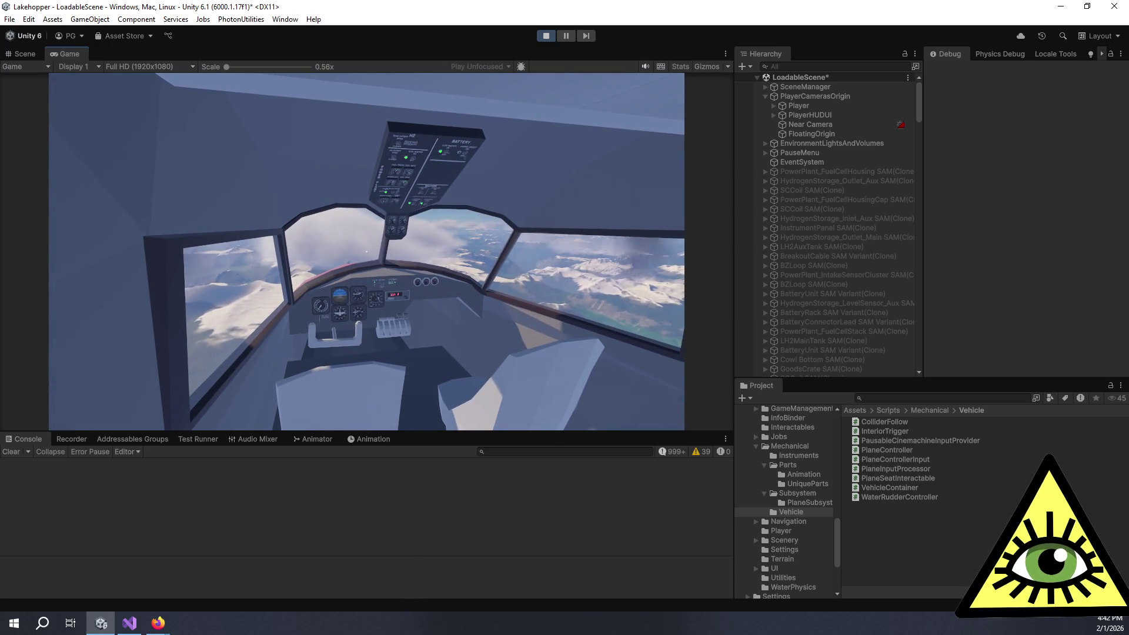
{"action": "key", "text": "e"}
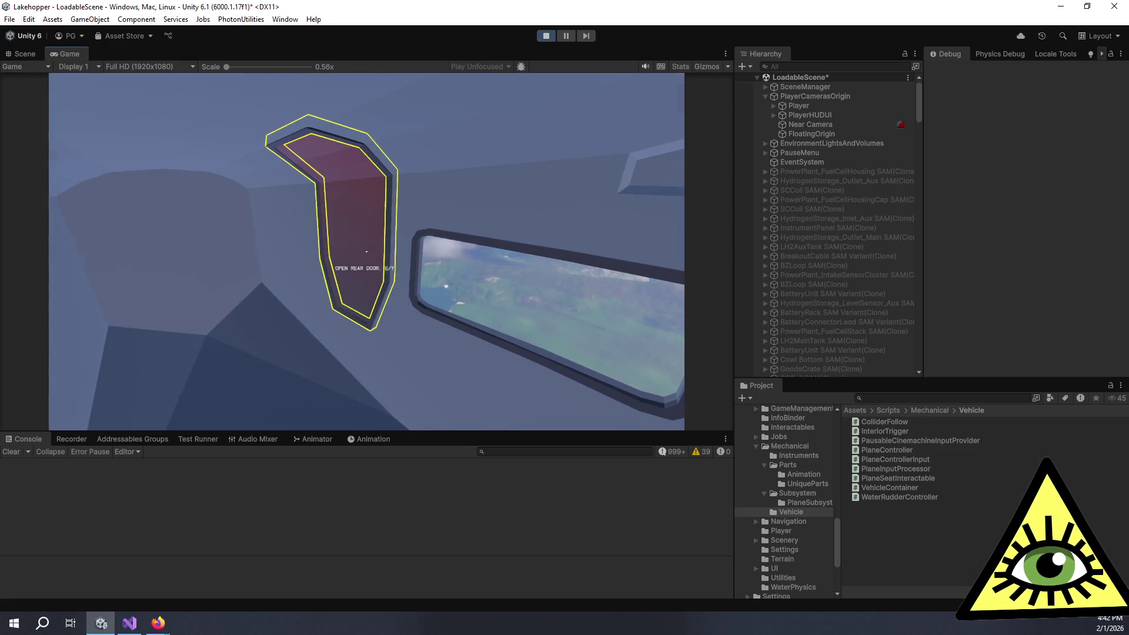
{"action": "key", "text": "e"}
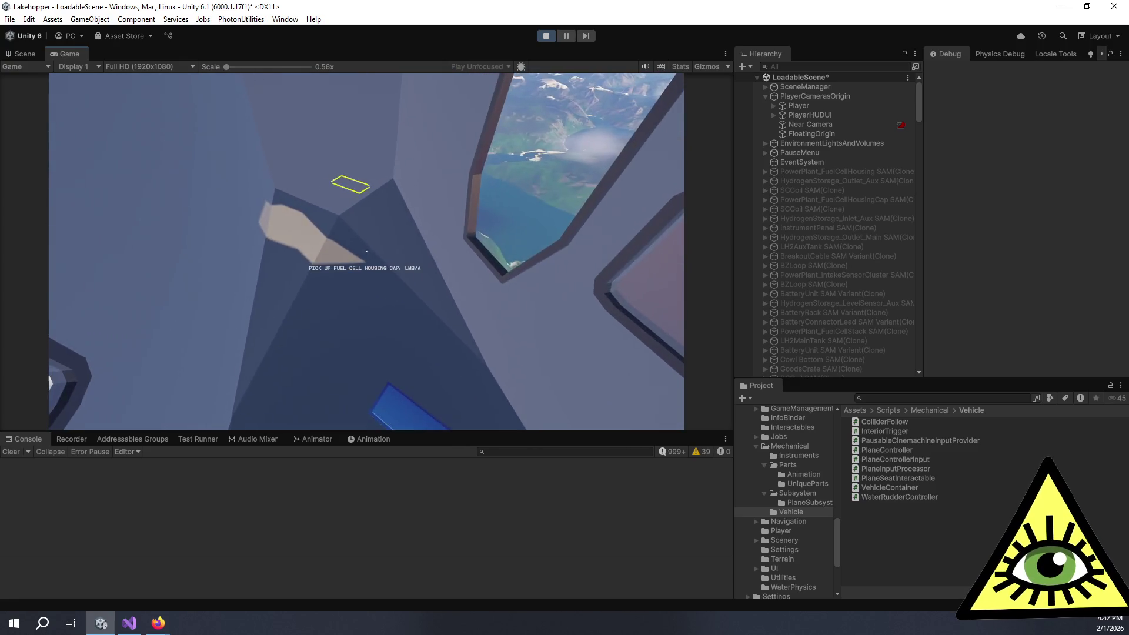
- Pick up the cap, drop it in the cabin, and stop Play mode
{"action": "left_click", "coordinate": [366, 252]}
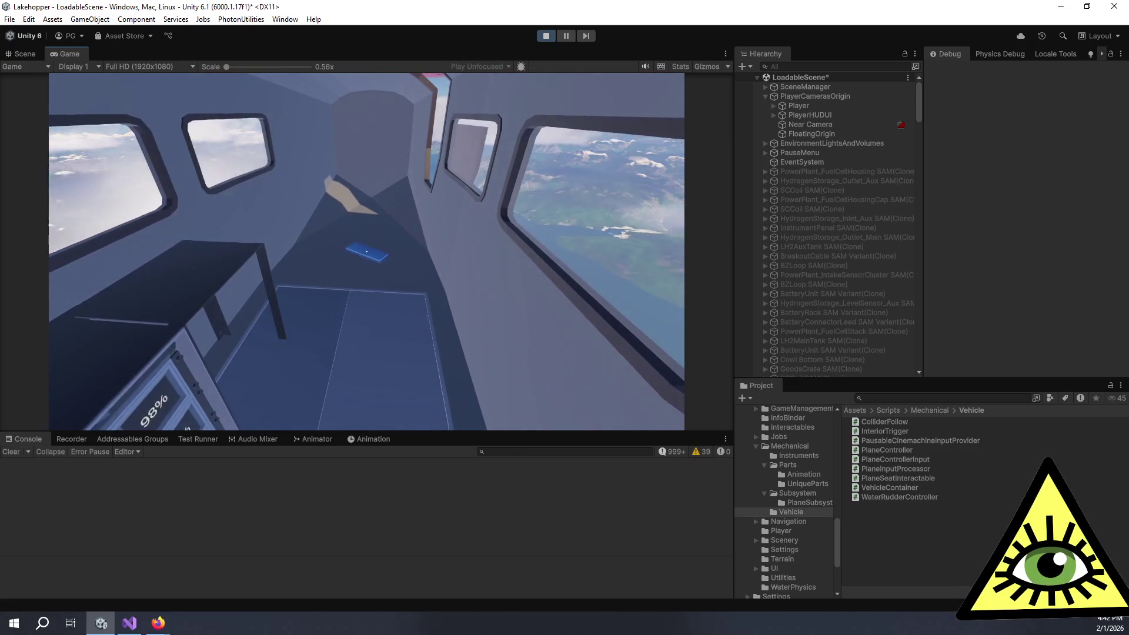
{"action": "left_click", "coordinate": [367, 251]}
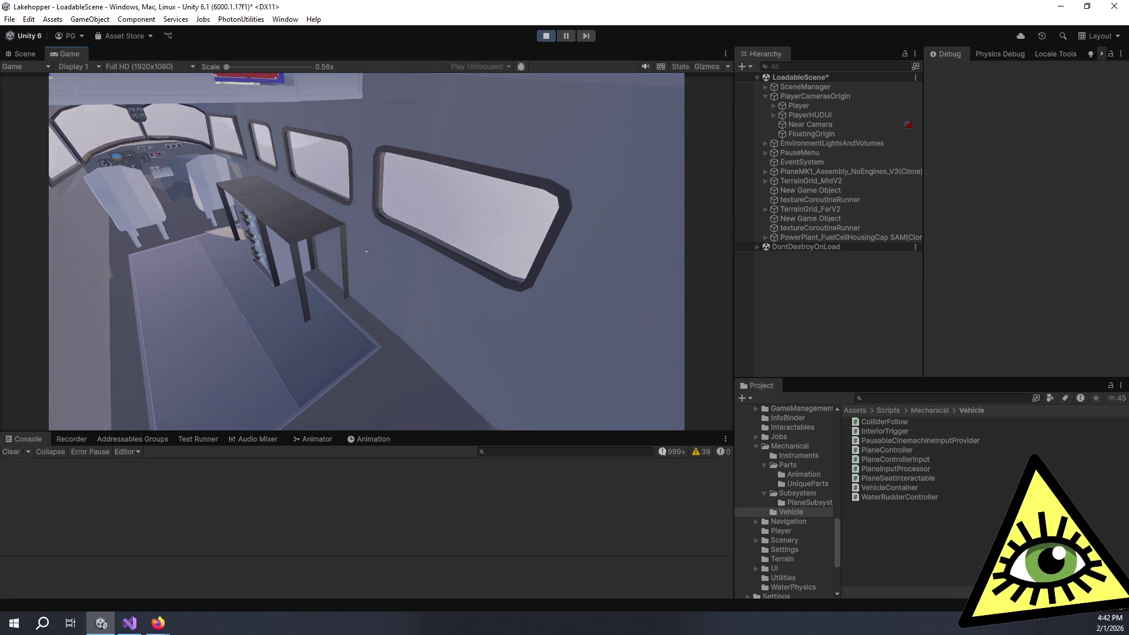
{"action": "key", "text": "ctrl+p"}
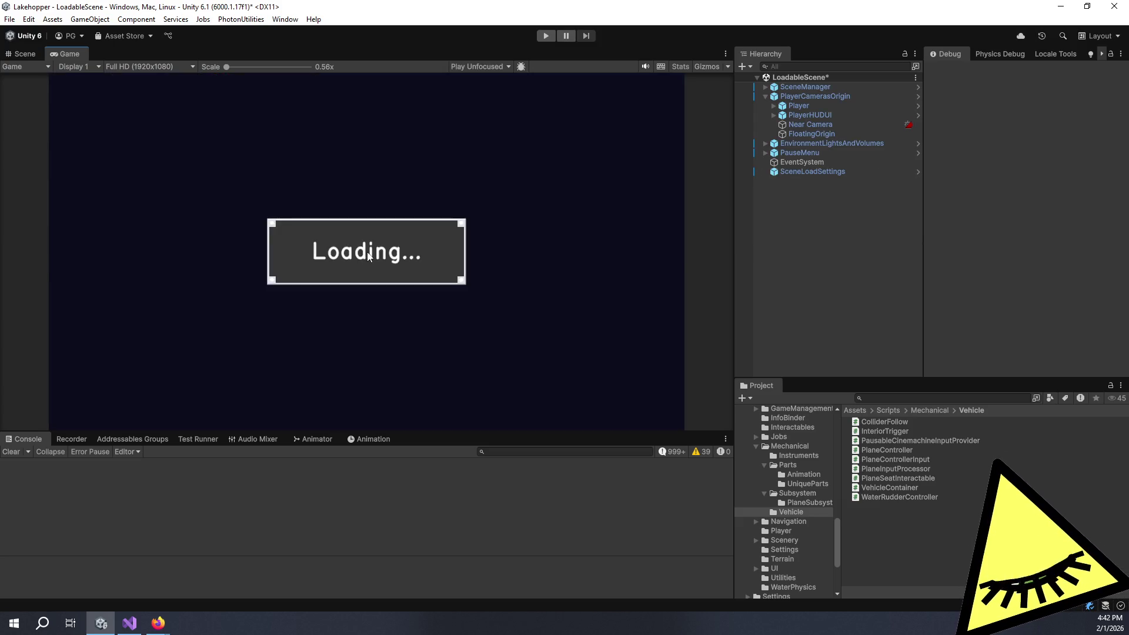
{"action": "key", "text": "alt+Tab"}
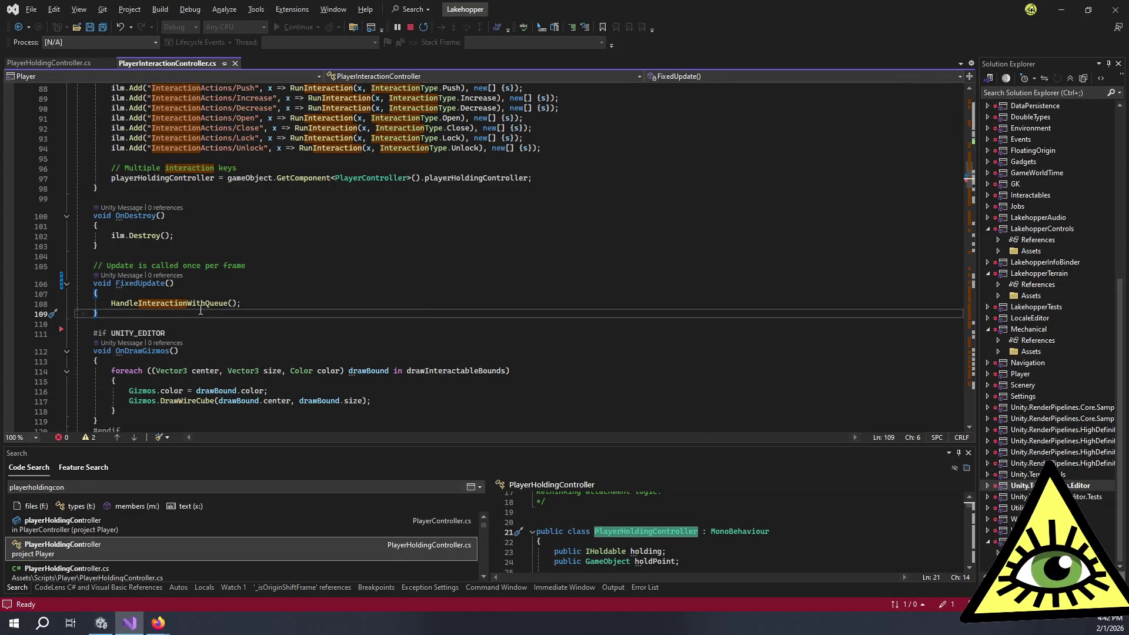
- Undo to restore Update and the empty FixedUpdate stub, rename Update to LateUpdate, and save
{"action": "key", "text": "ctrl+z"}
{"action": "key", "text": "ctrl+z"}
{"action": "key", "text": "ctrl+z"}
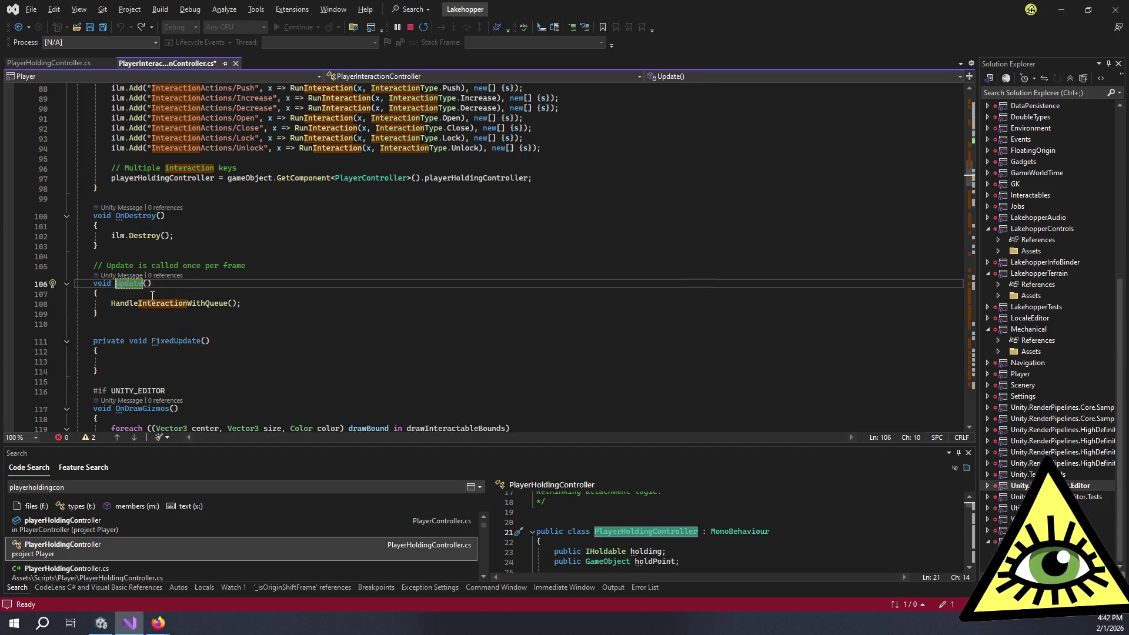
{"action": "type", "text": "Late"}
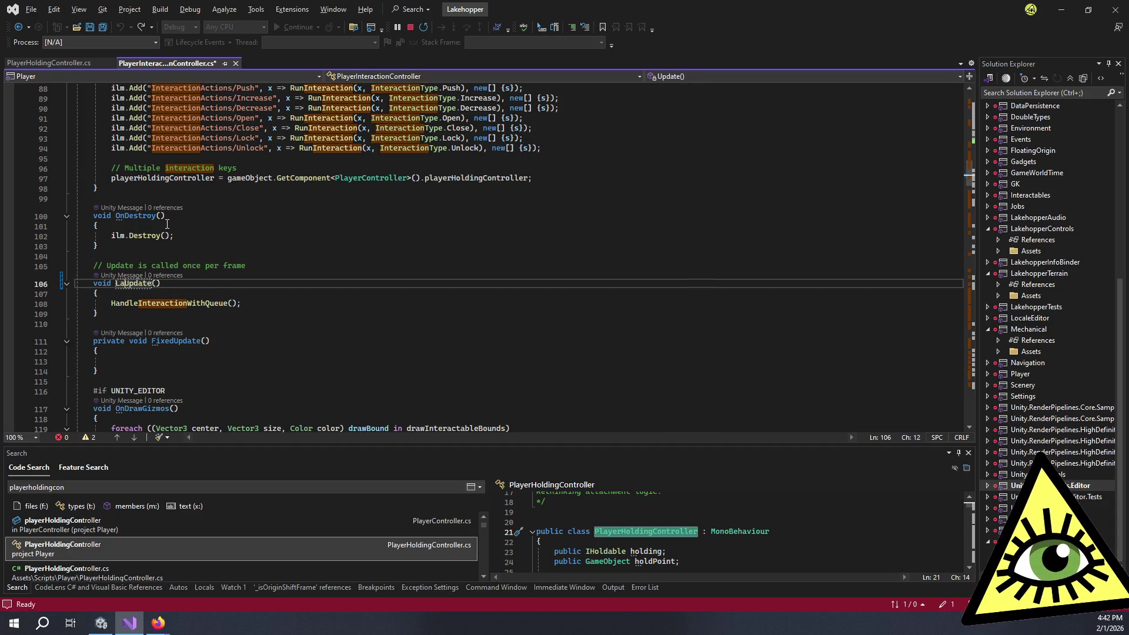
{"action": "left_click", "coordinate": [215, 237]}
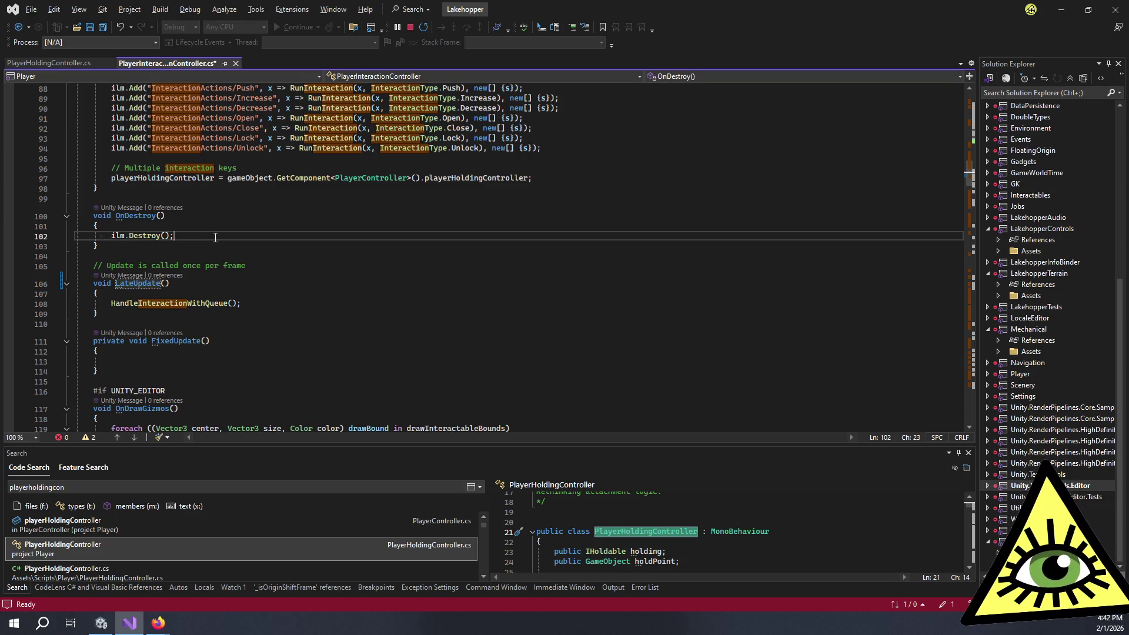
{"action": "key", "text": "ctrl+s"}
{"action": "left_click", "coordinate": [285, 292]}
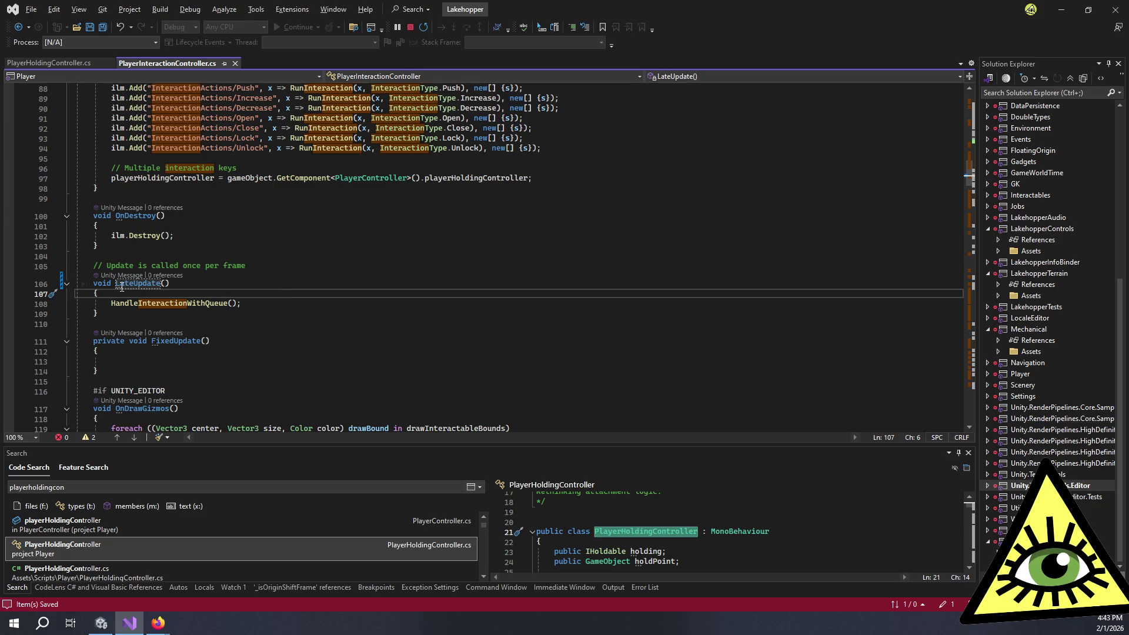
{"action": "mouse_move", "coordinate": [123, 288]}
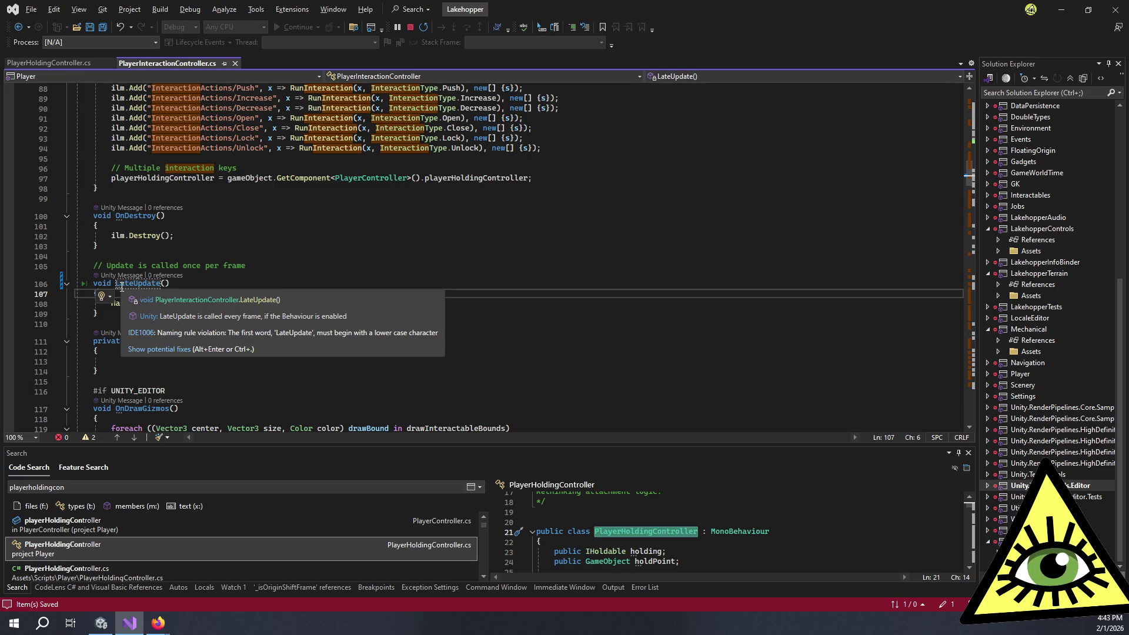
{"action": "left_click", "coordinate": [233, 278]}
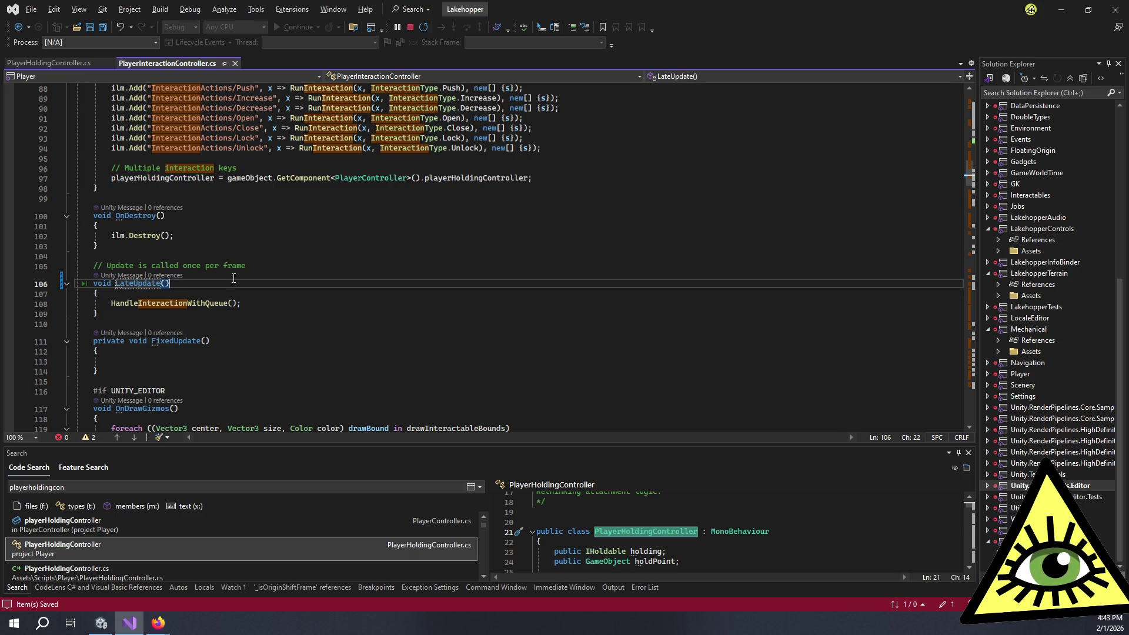
{"action": "key", "text": "alt+Tab"}
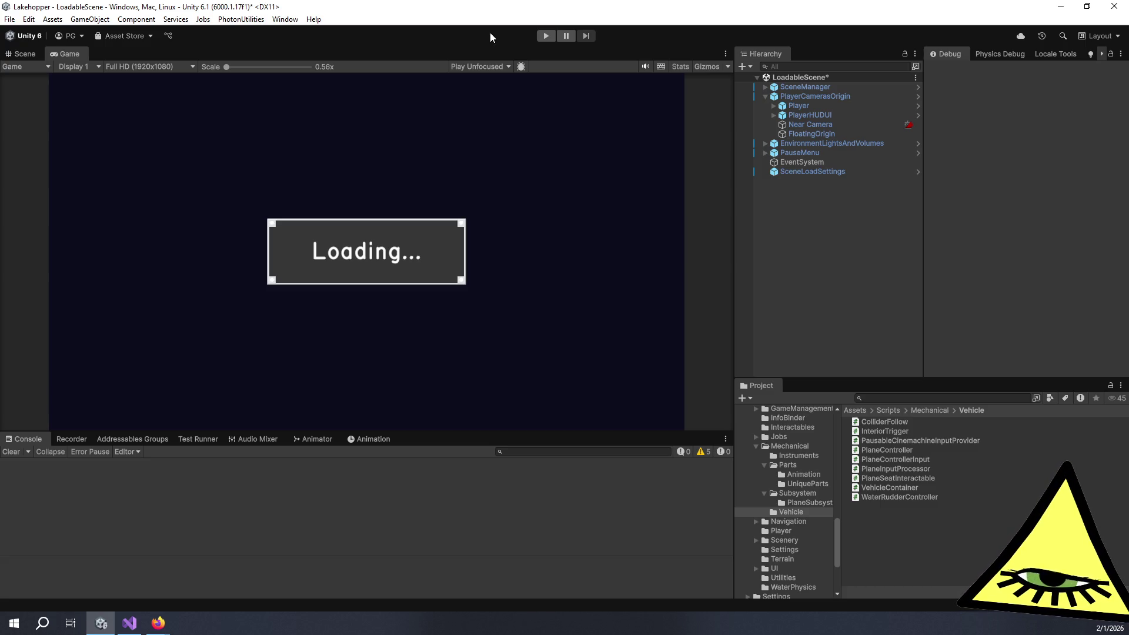
- Return from Visual Studio to Unity and enter Play mode to test the script change
{"action": "key", "text": "alt+Tab"}
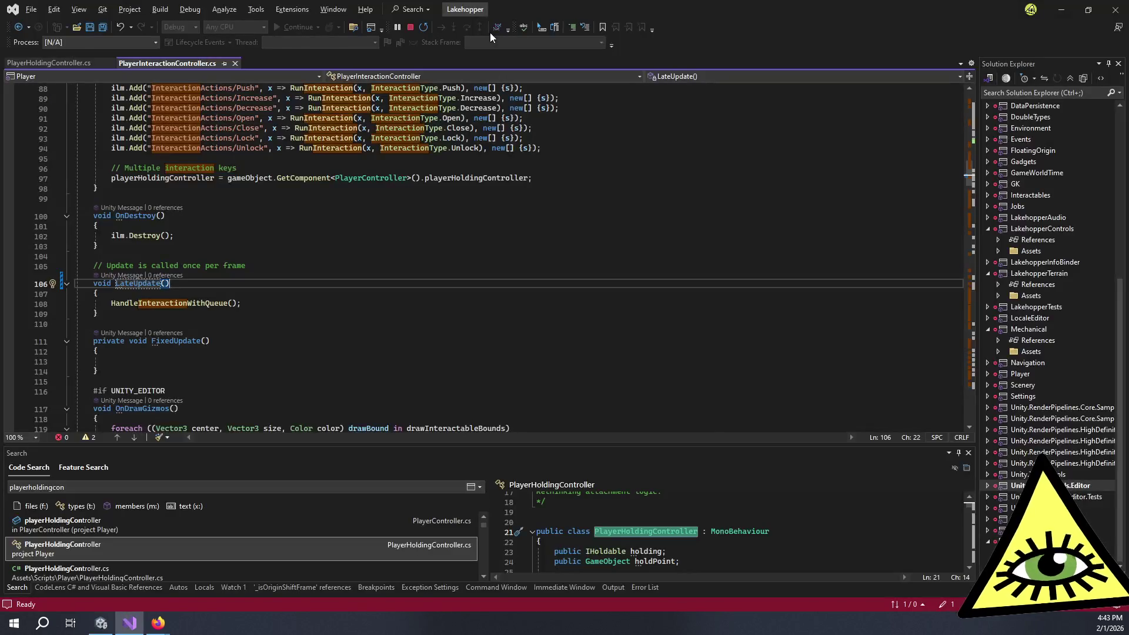
{"action": "key", "text": "alt+Tab"}
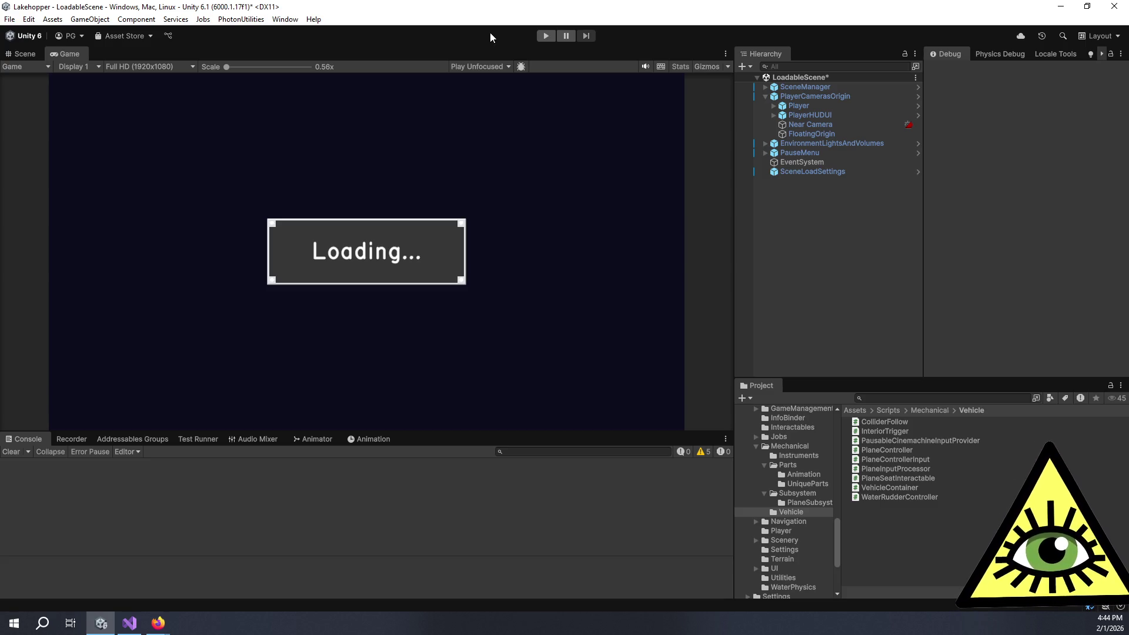
{"action": "key", "text": "alt+Tab"}
{"action": "key", "text": "alt+Tab"}
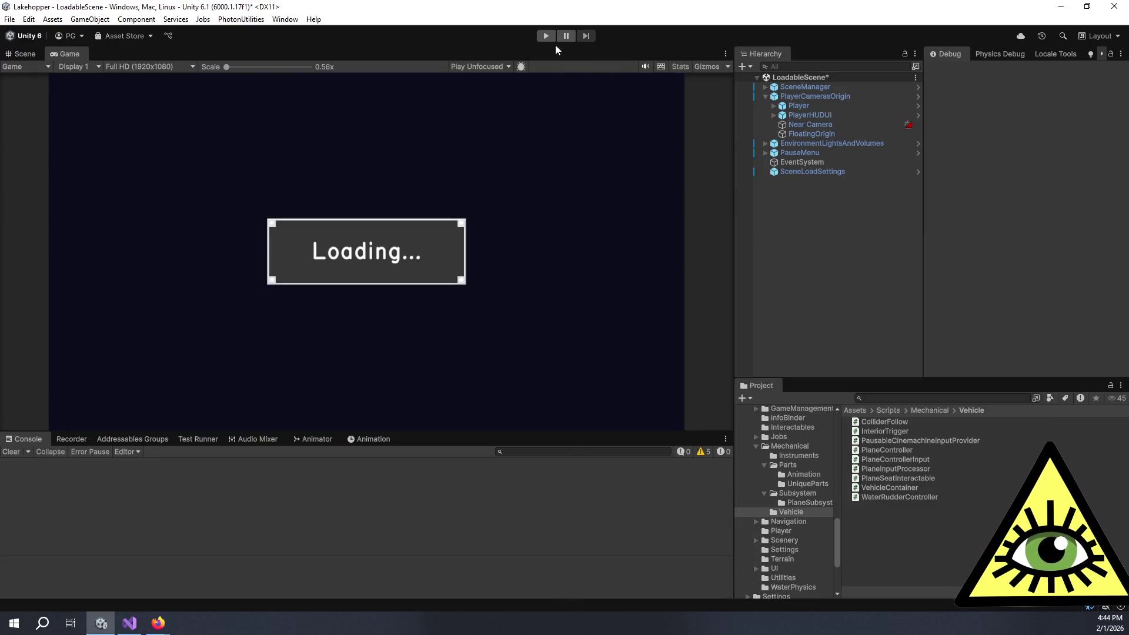
{"action": "left_click", "coordinate": [547, 37]}
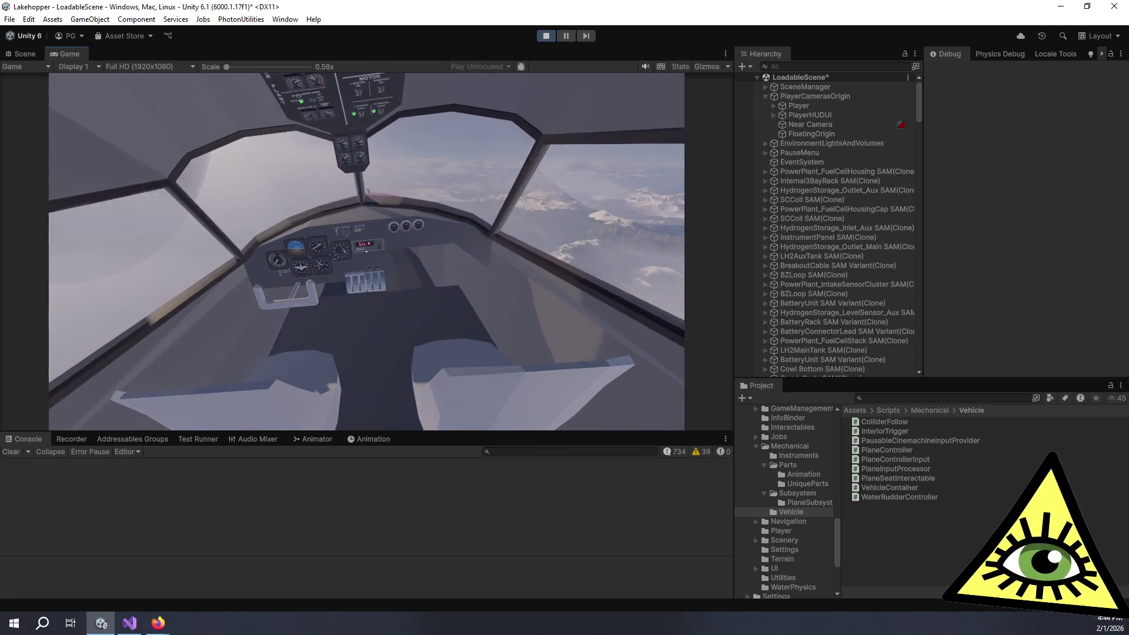
- Walk past the copilot seat and the rear of the cabin to the fuel cell housing cap
{"action": "key", "text": "s"}
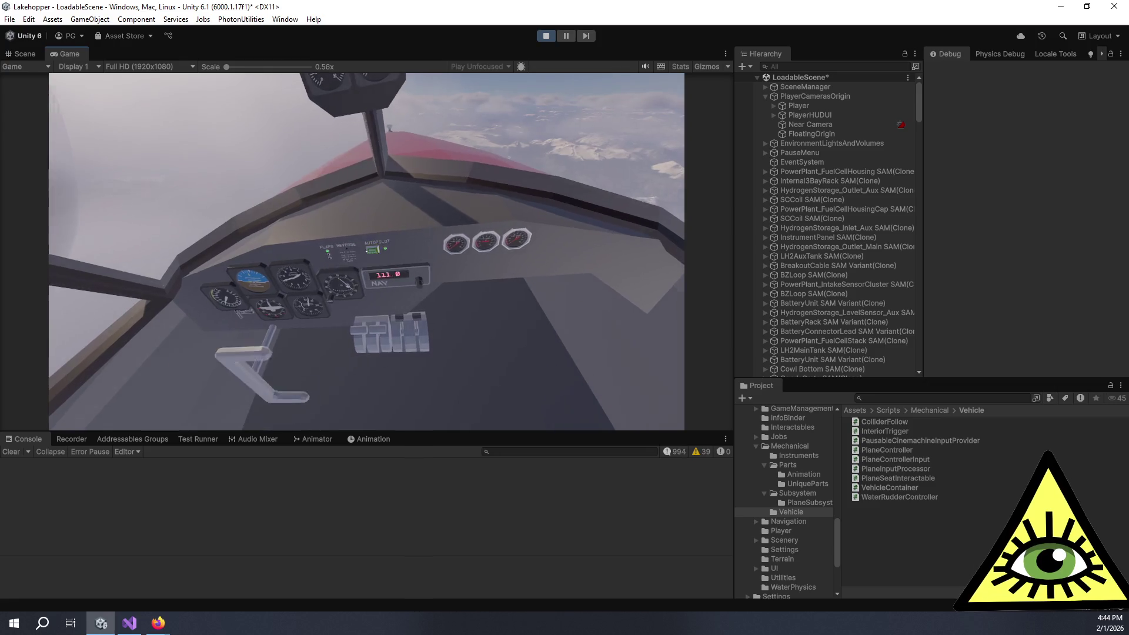
{"action": "key", "text": "w"}
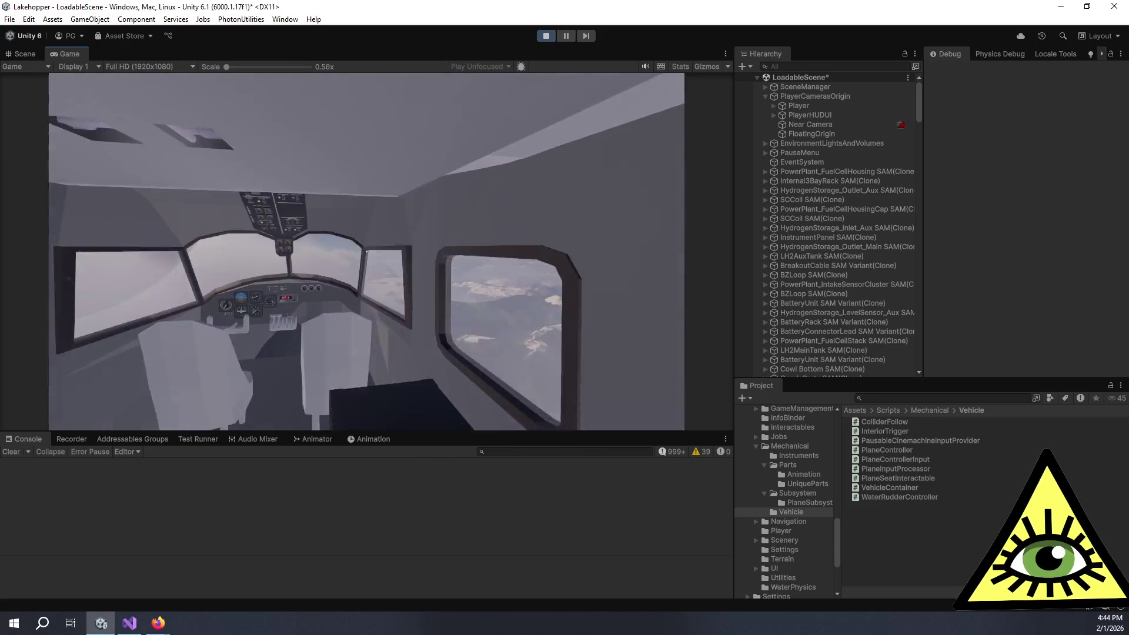
{"action": "key", "text": "s"}
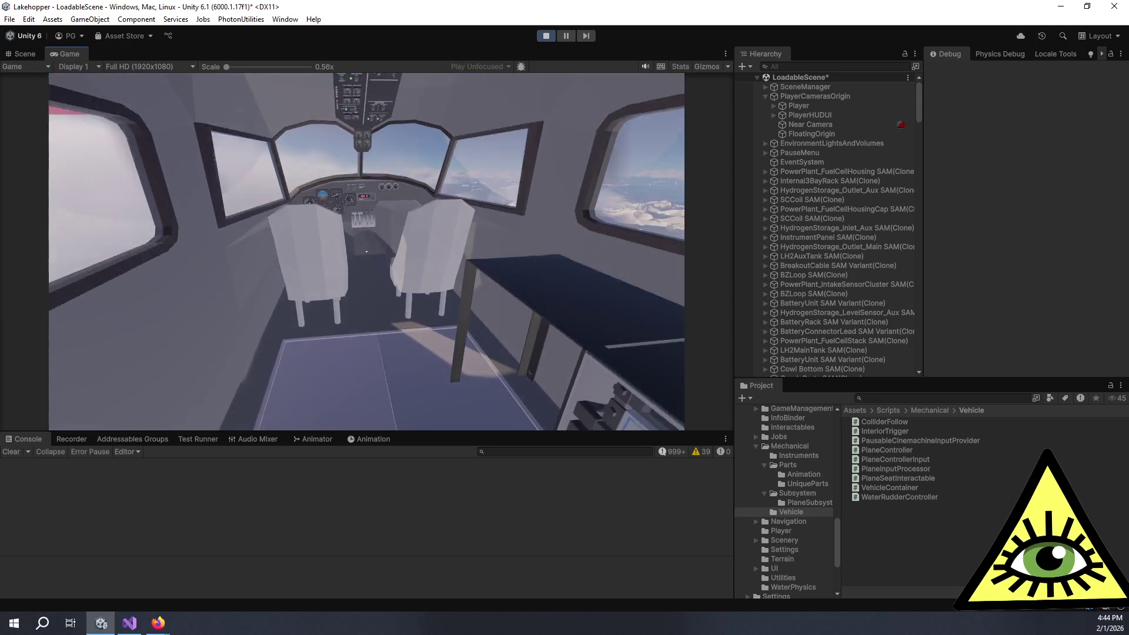
{"action": "key", "text": "s"}
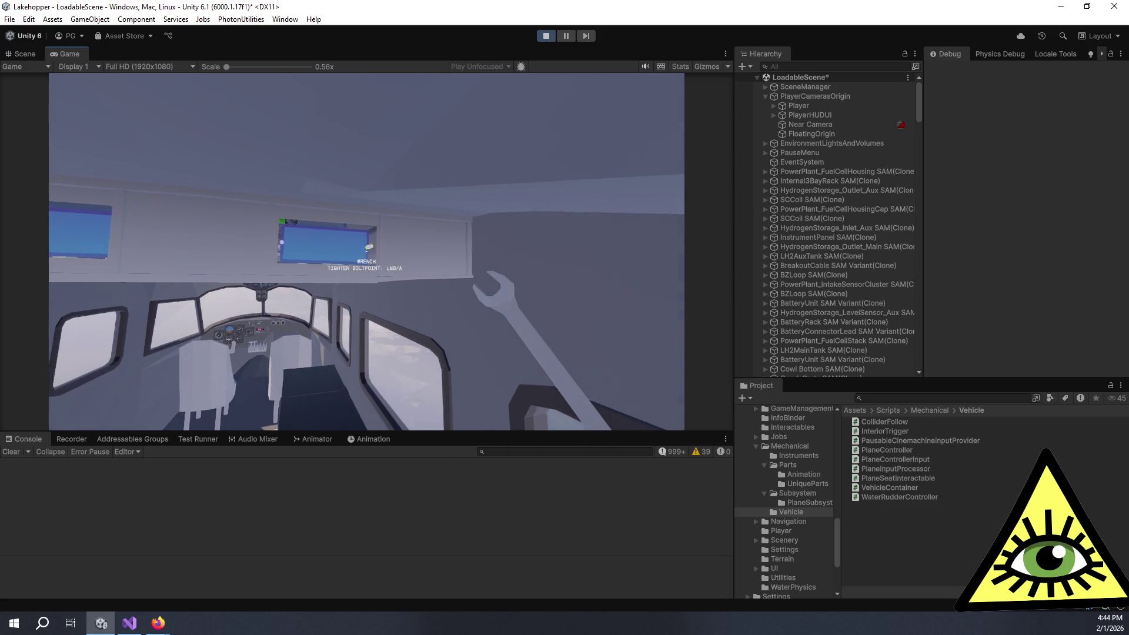
{"action": "key", "text": "w"}
{"action": "key", "text": "w"}
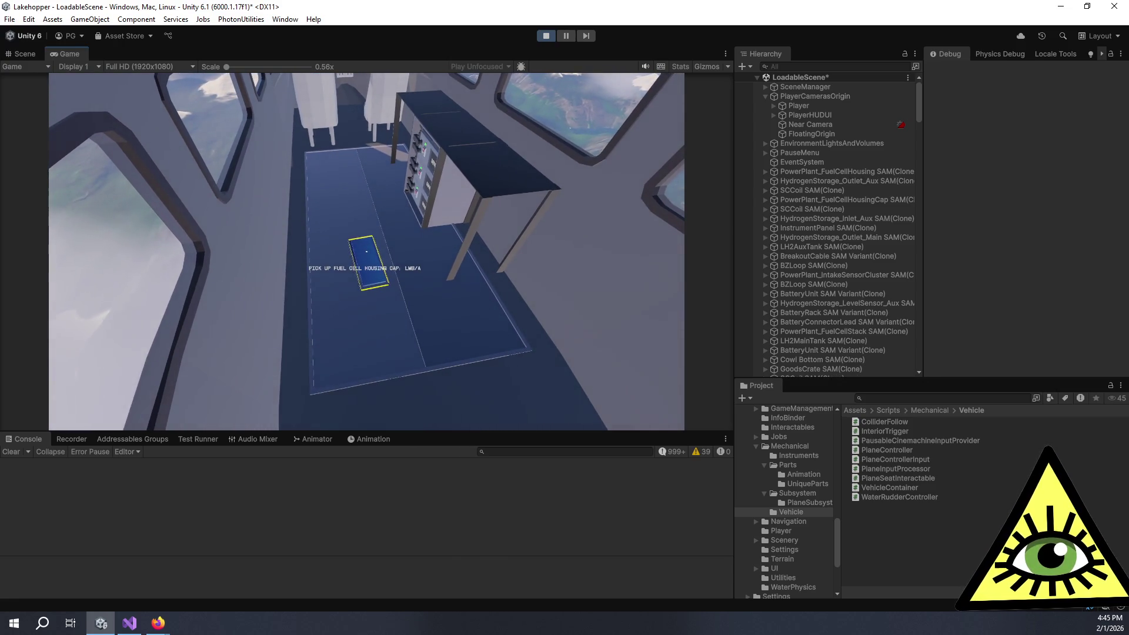
- Pick up the fuel cell housing cap, set it on the floor, and walk forward
{"action": "left_click", "coordinate": [366, 252]}
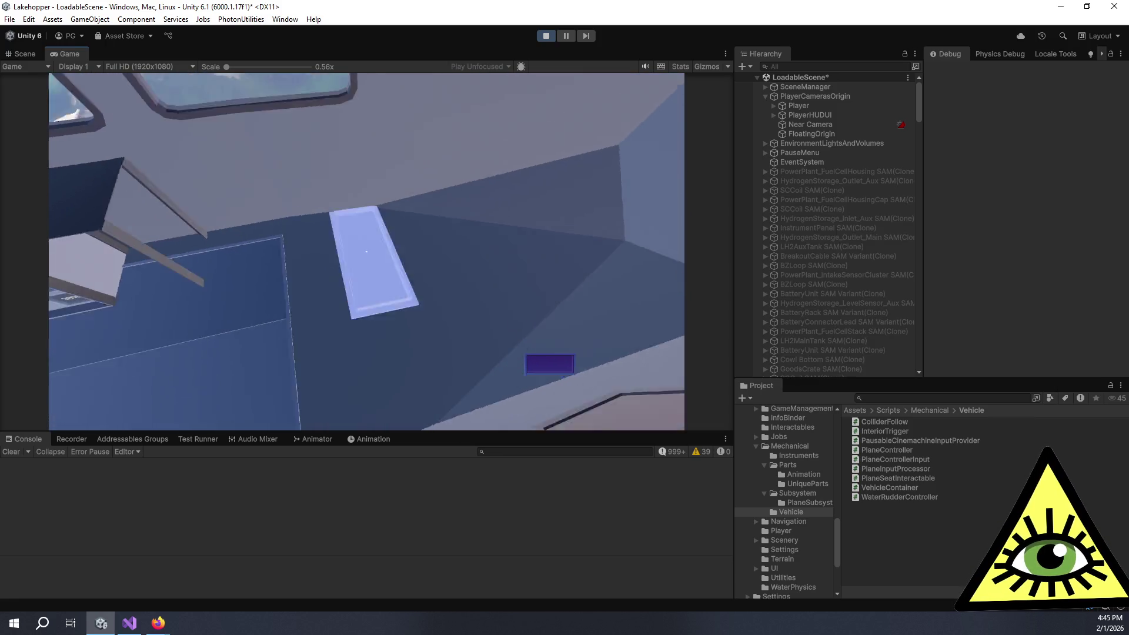
{"action": "left_click", "coordinate": [367, 252]}
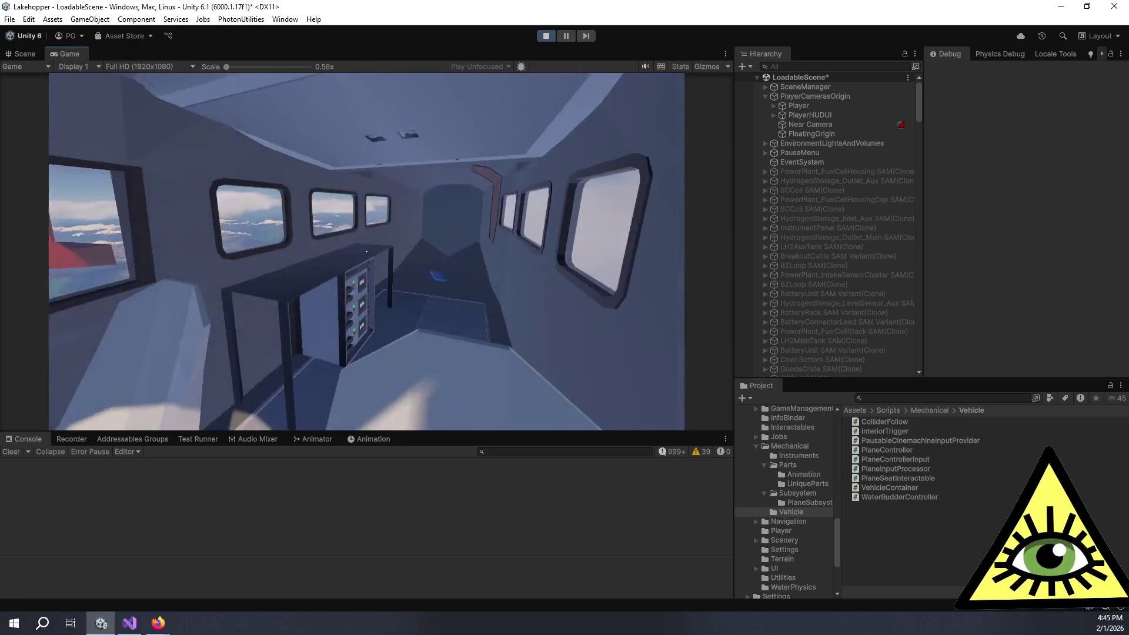
{"action": "key", "text": "w"}
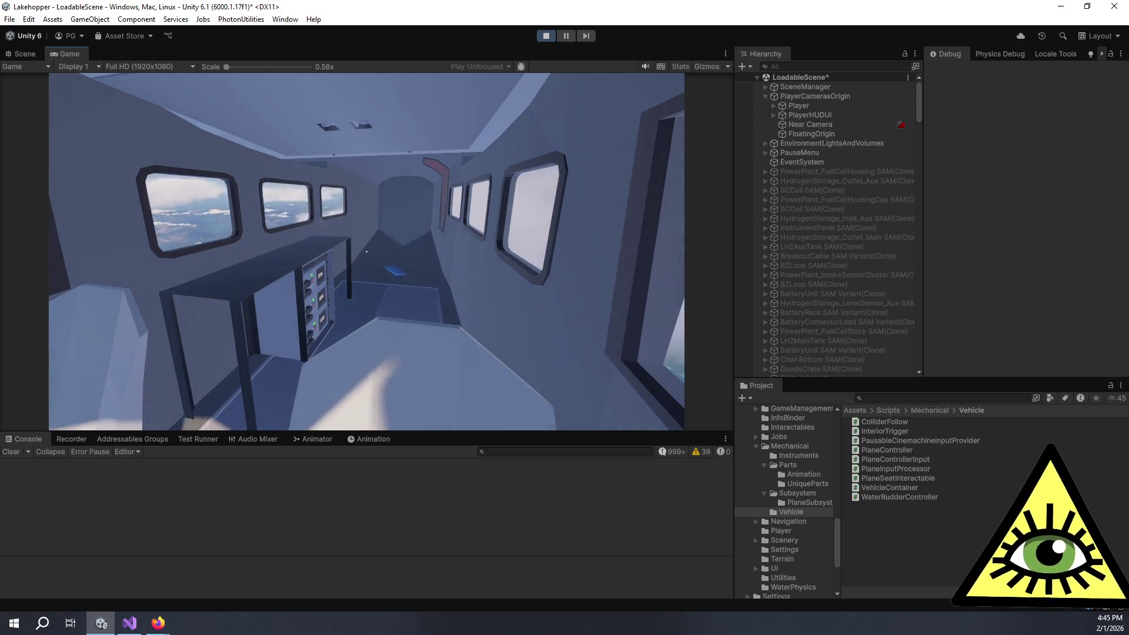
- Repeatedly enter and exit the pilot seat, ending up standing behind the cockpit seats
{"action": "key", "text": "e"}
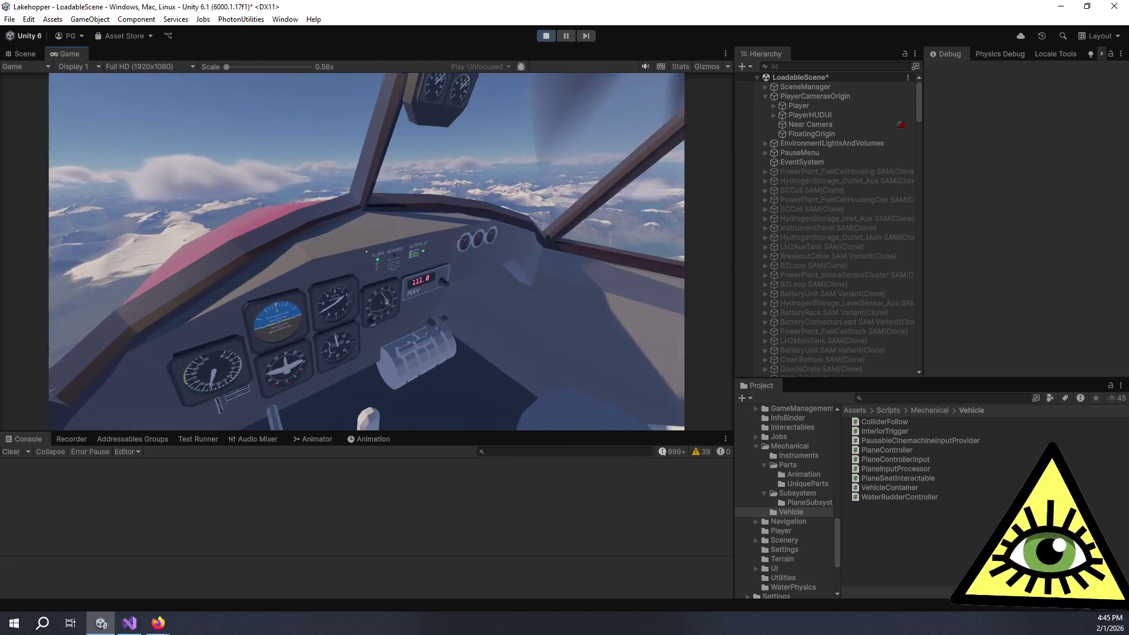
{"action": "key", "text": "e"}
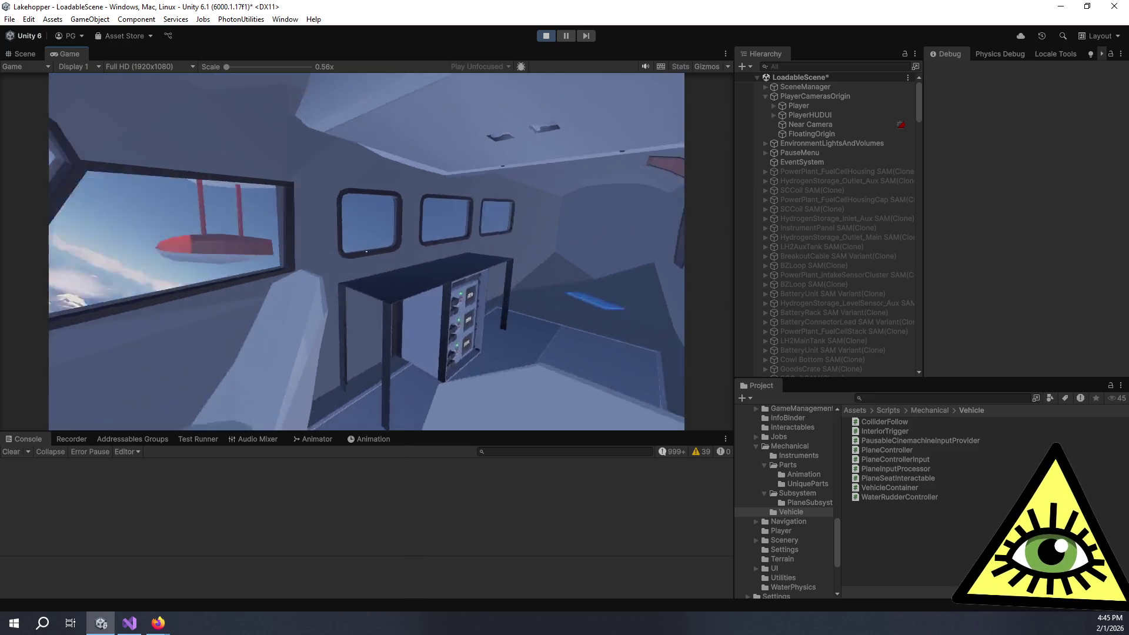
{"action": "key", "text": "e"}
{"action": "key", "text": "e"}
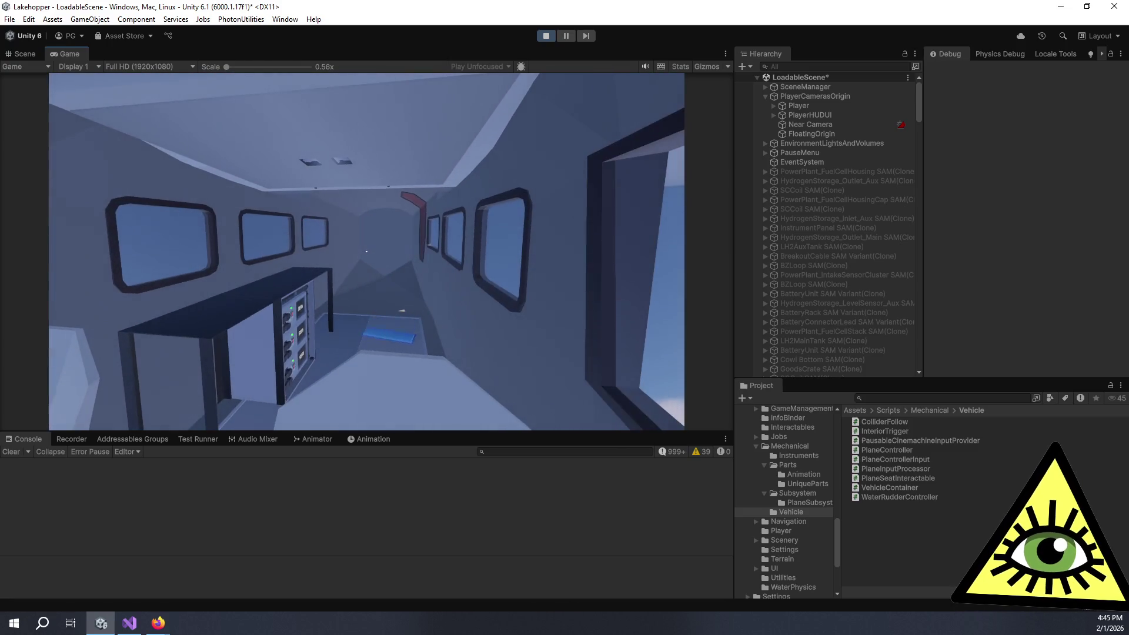
{"action": "left_click", "coordinate": [367, 252]}
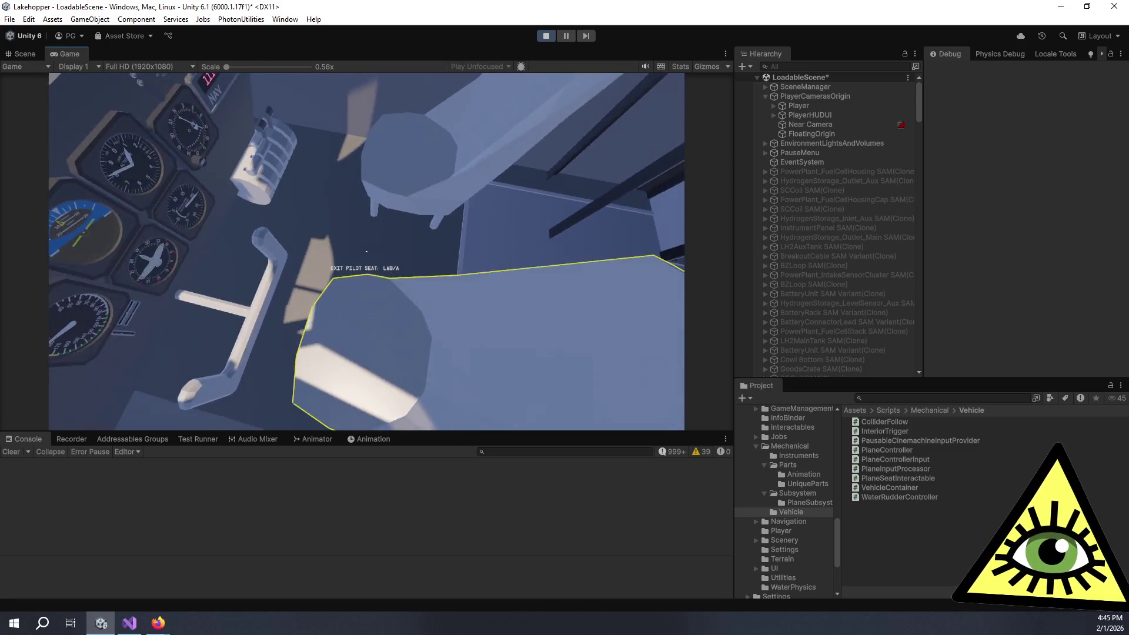
{"action": "left_click", "coordinate": [366, 252]}
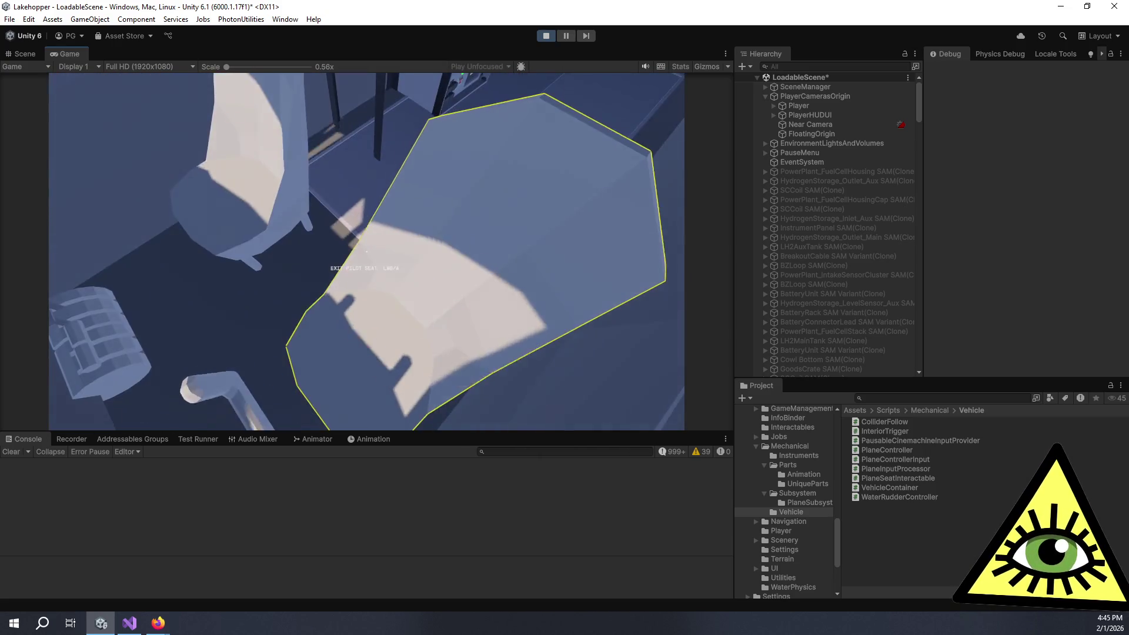
{"action": "left_click", "coordinate": [366, 251]}
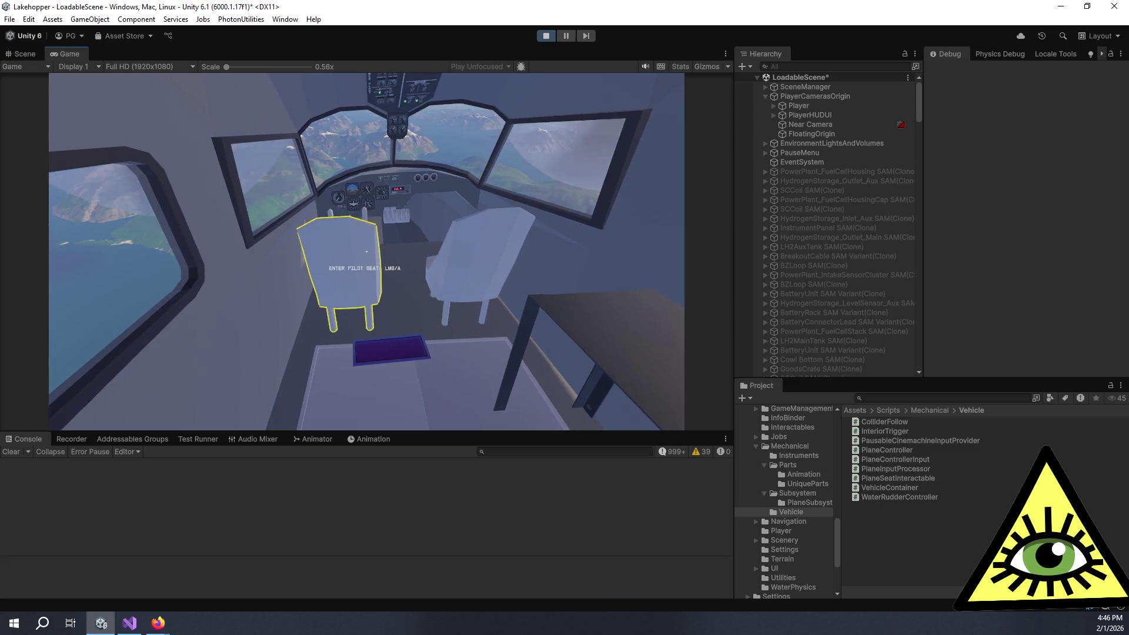
- Sit in the pilot seat and zoom in on the NAV radio knob showing 111.0
{"action": "left_click", "coordinate": [366, 251]}
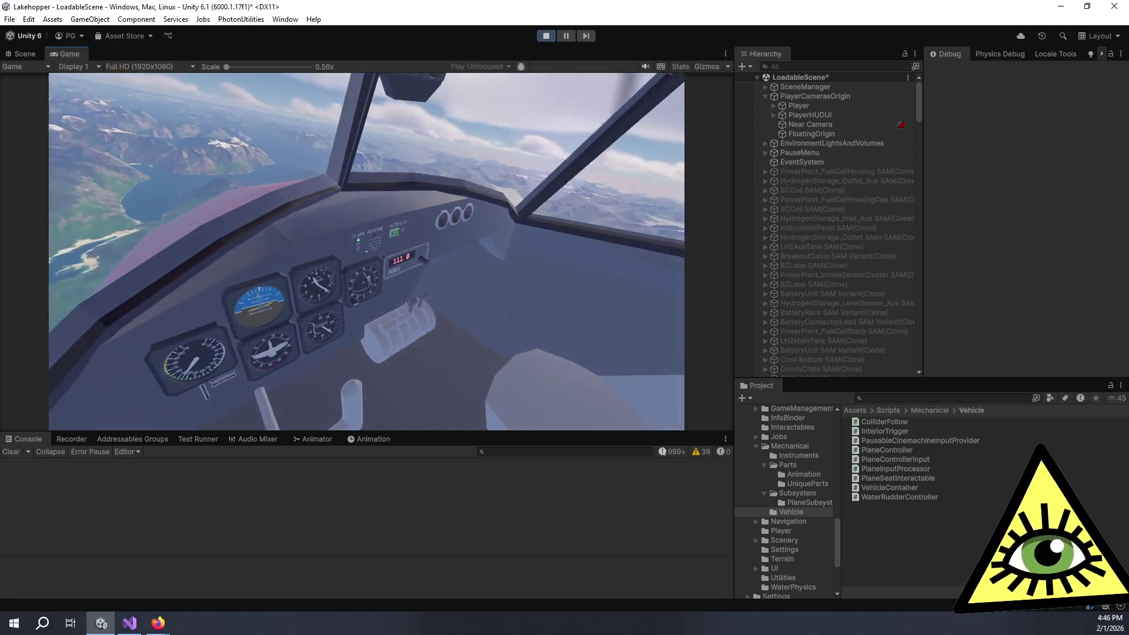
{"action": "key", "text": "z"}
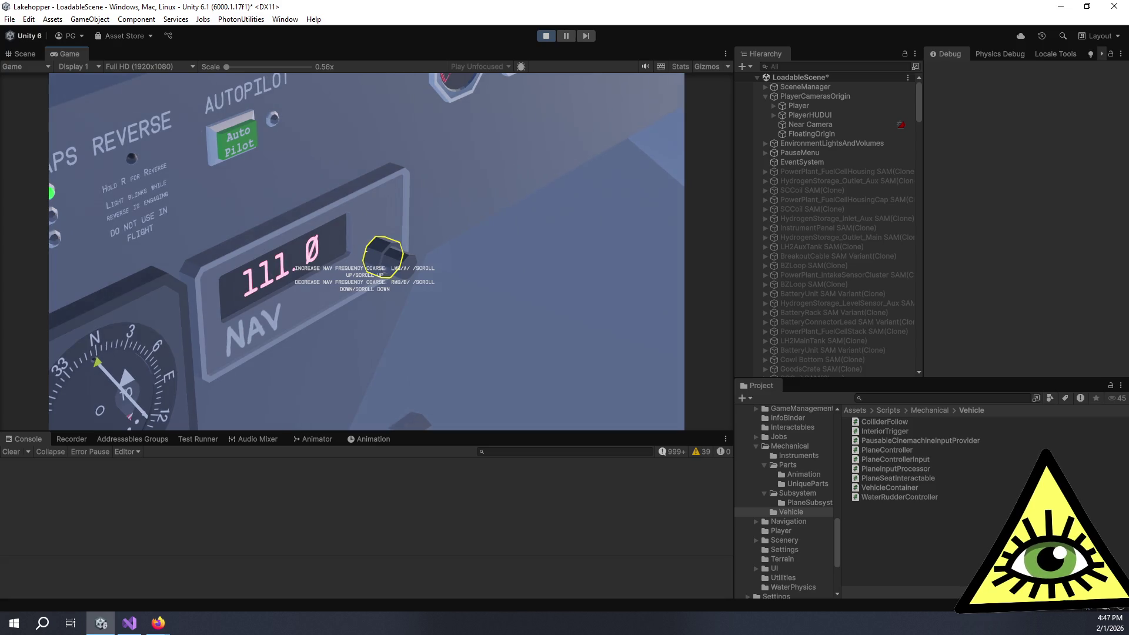
{"action": "key", "text": "z"}
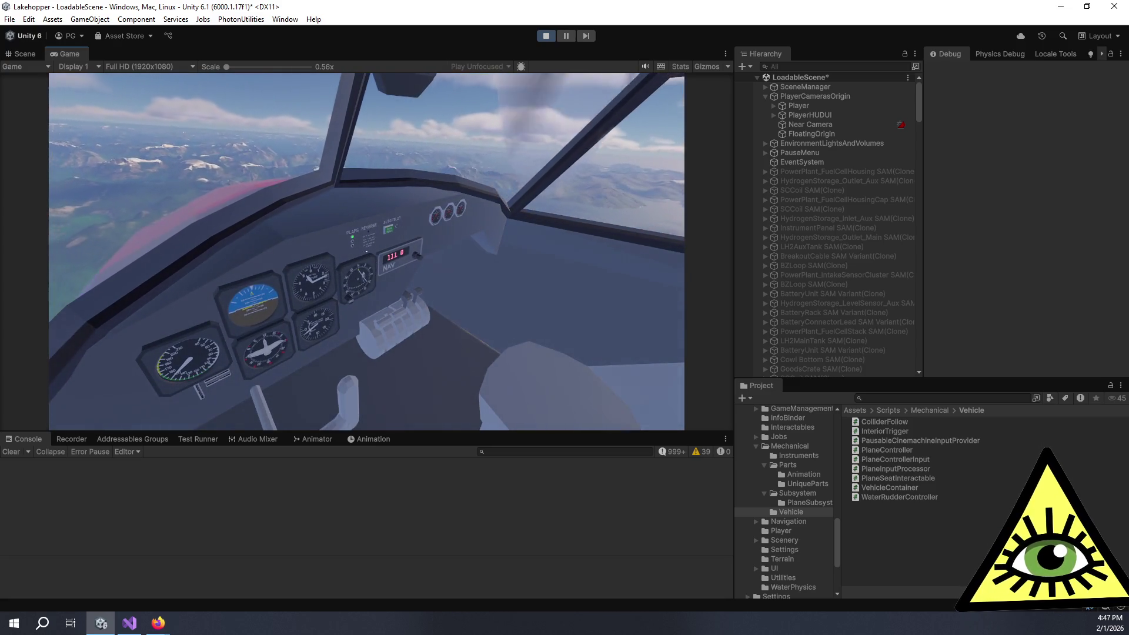
{"action": "key", "text": "z"}
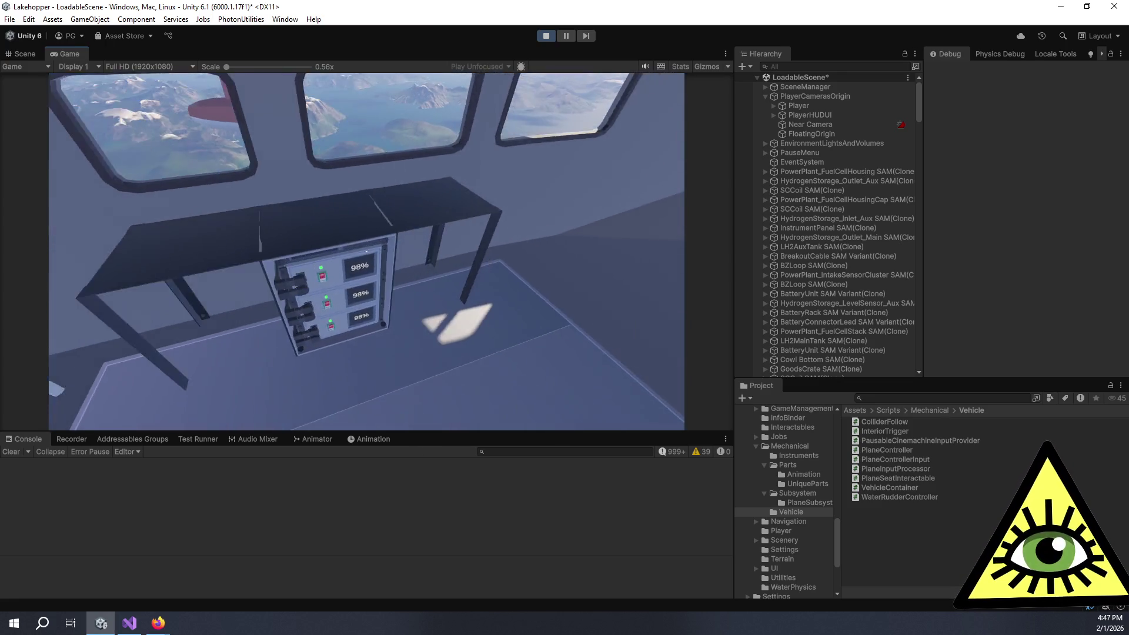
- Pick up the battery connector lead, attach it to the cabin battery rack, and walk around
{"action": "key", "text": "w"}
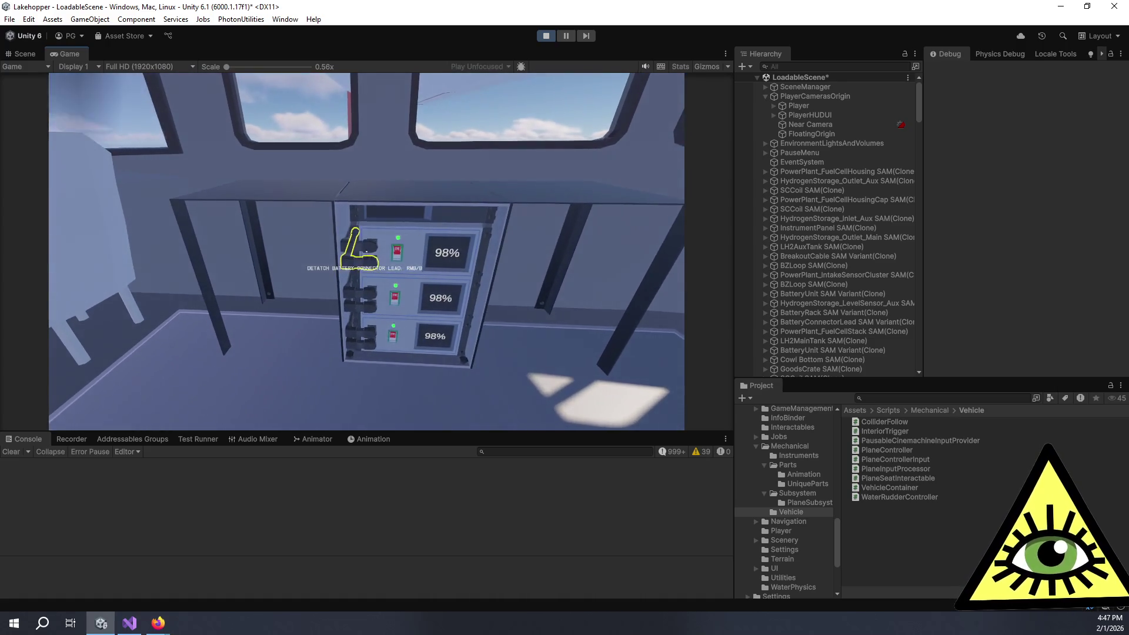
{"action": "left_click", "coordinate": [363, 247]}
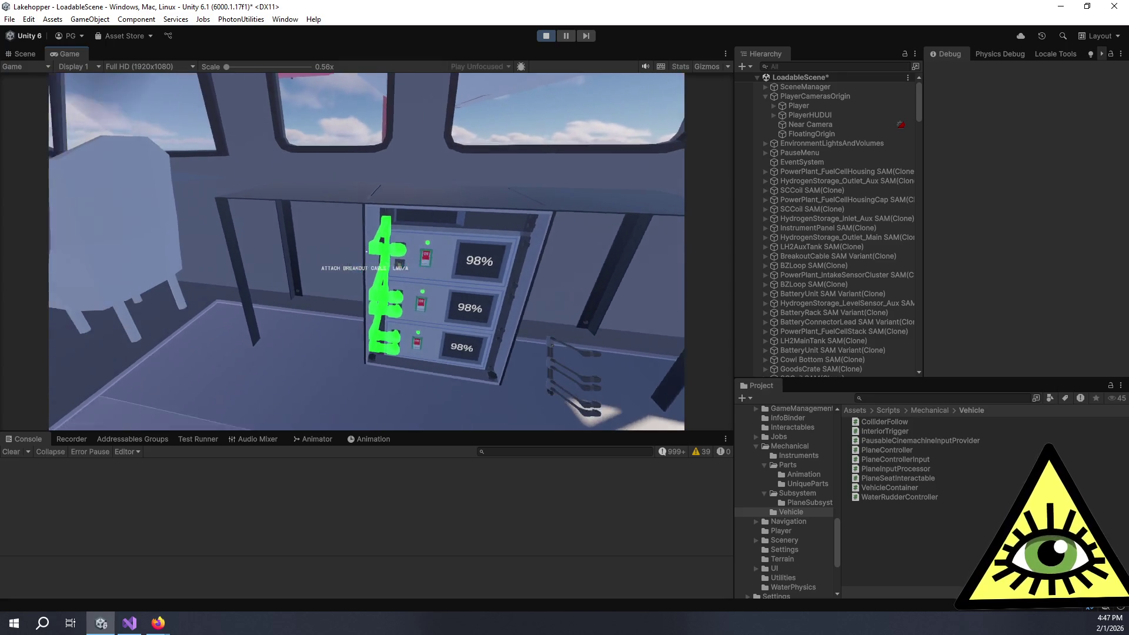
{"action": "left_click", "coordinate": [367, 252]}
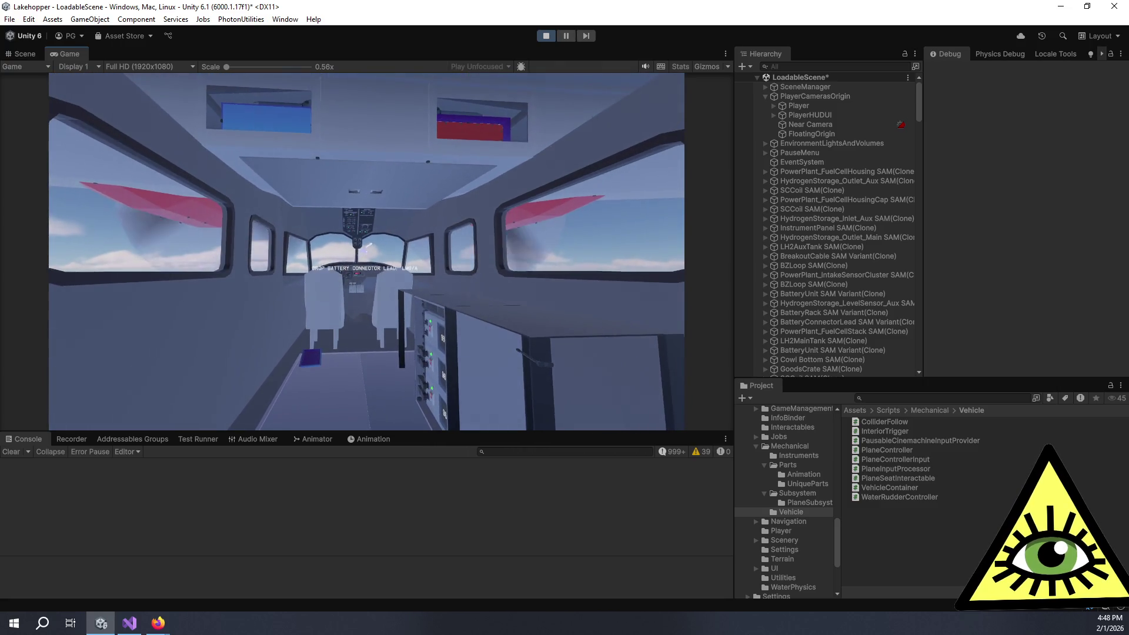
{"action": "key", "text": "w"}
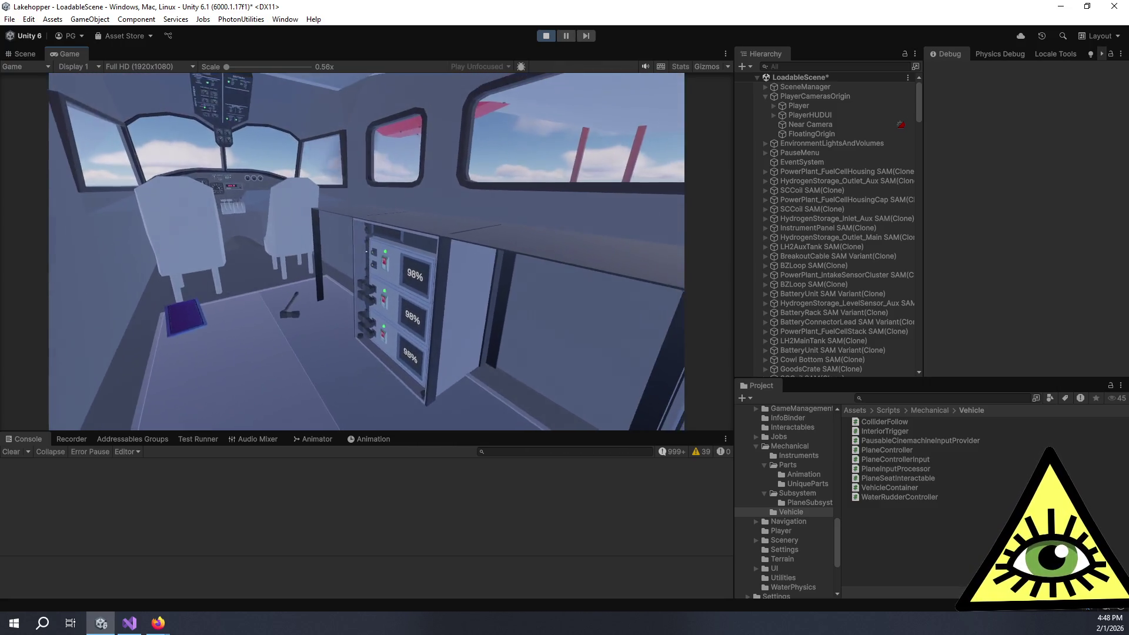
{"action": "key", "text": "s"}
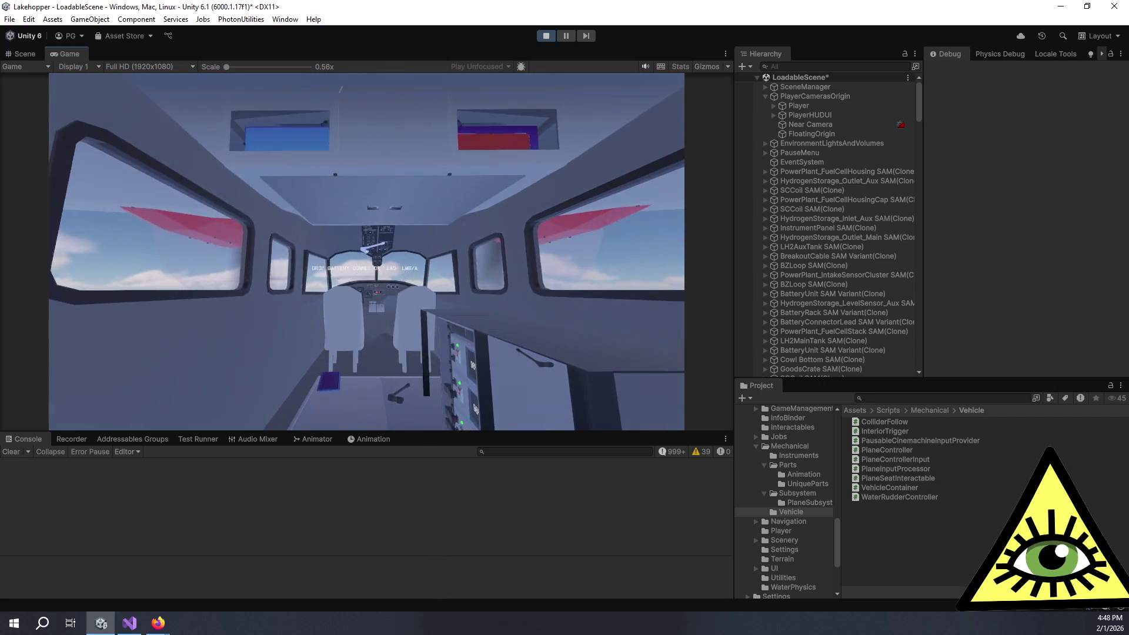
{"action": "key", "text": "w"}
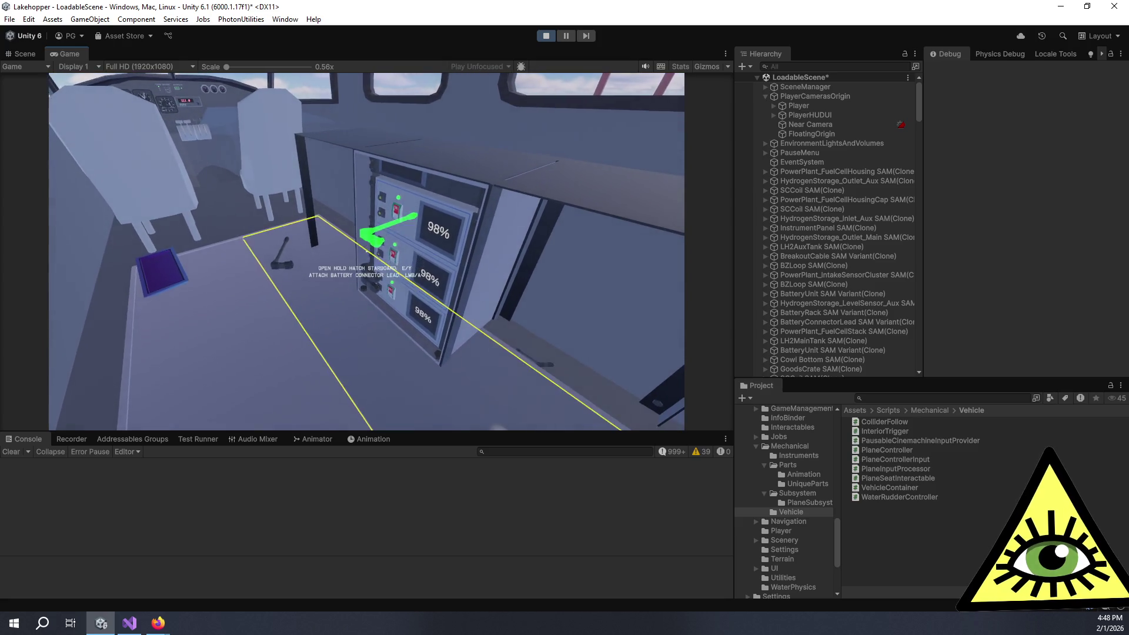
{"action": "key", "text": "s"}
{"action": "key", "text": "s"}
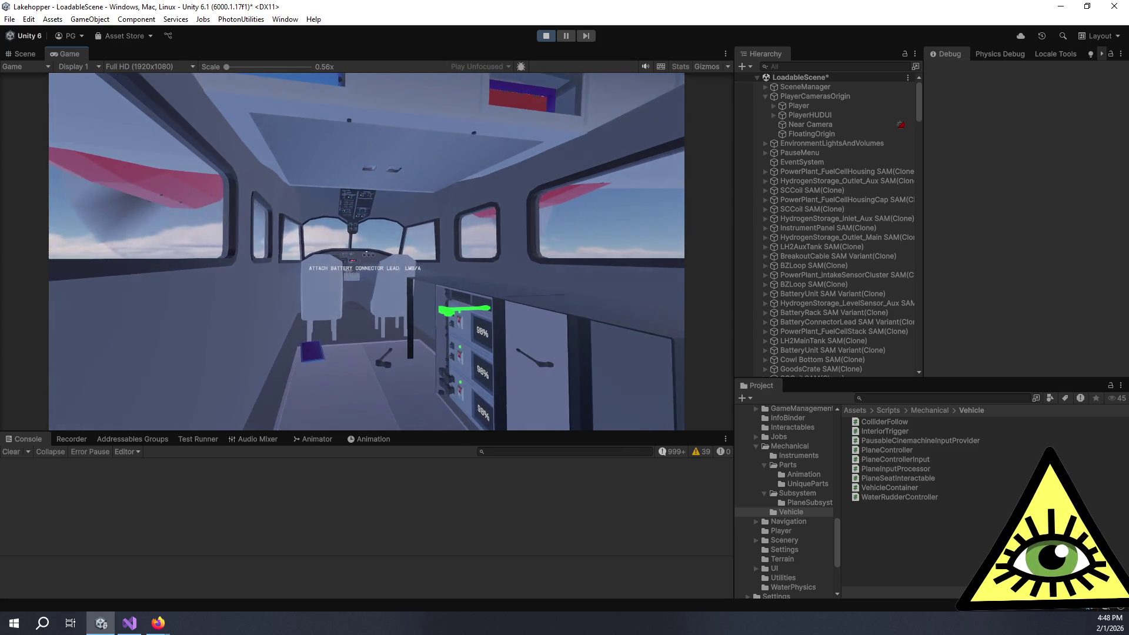
- Pick up the connector lead again, reattach it to the rack, and return to the rack
{"action": "left_click", "coordinate": [366, 251]}
{"action": "key", "text": "w"}
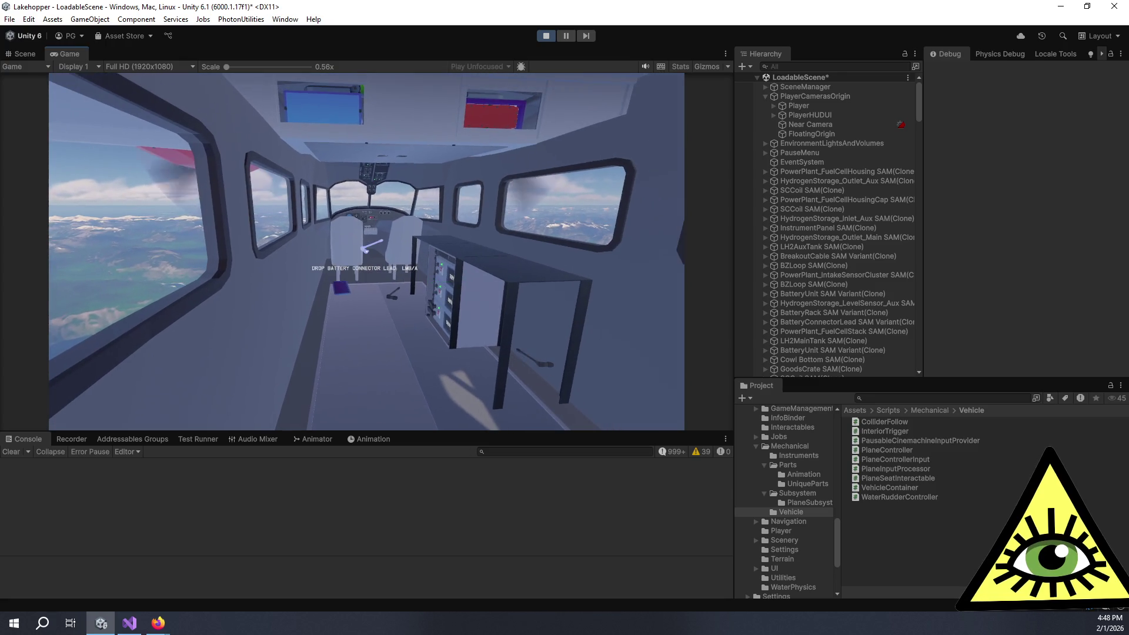
{"action": "key", "text": "w"}
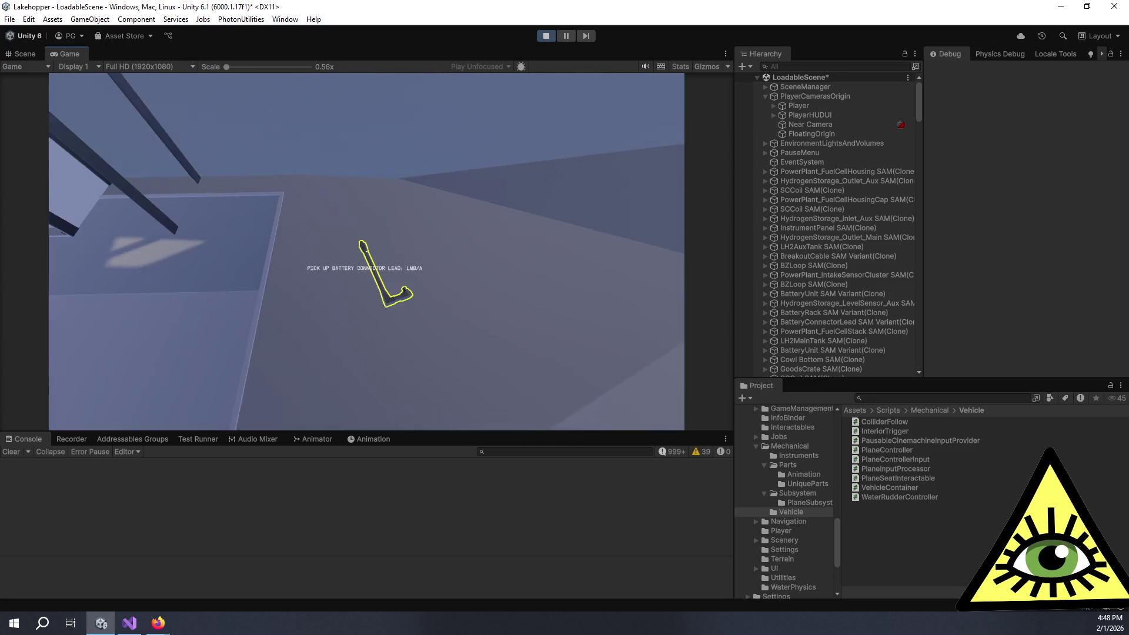
{"action": "left_click", "coordinate": [366, 251]}
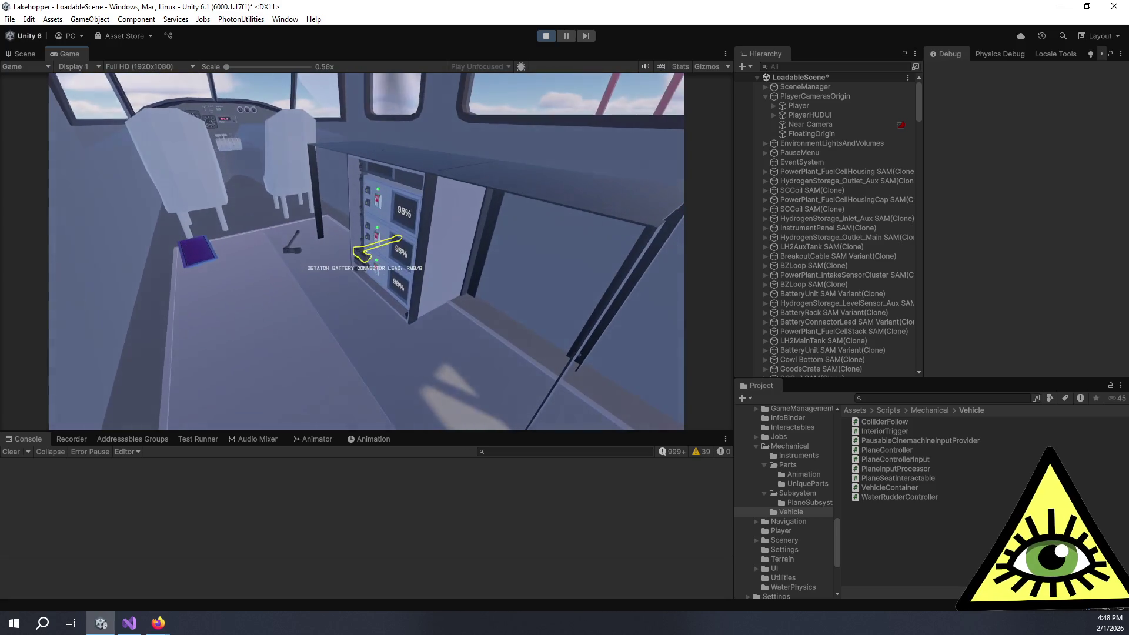
{"action": "key", "text": "s"}
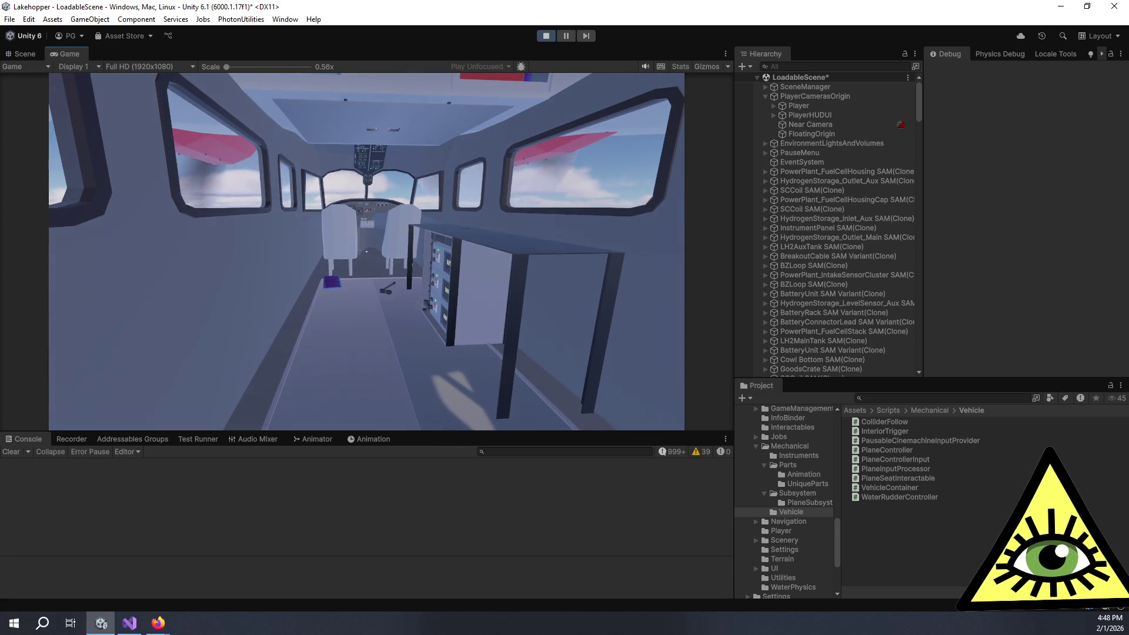
{"action": "key", "text": "w"}
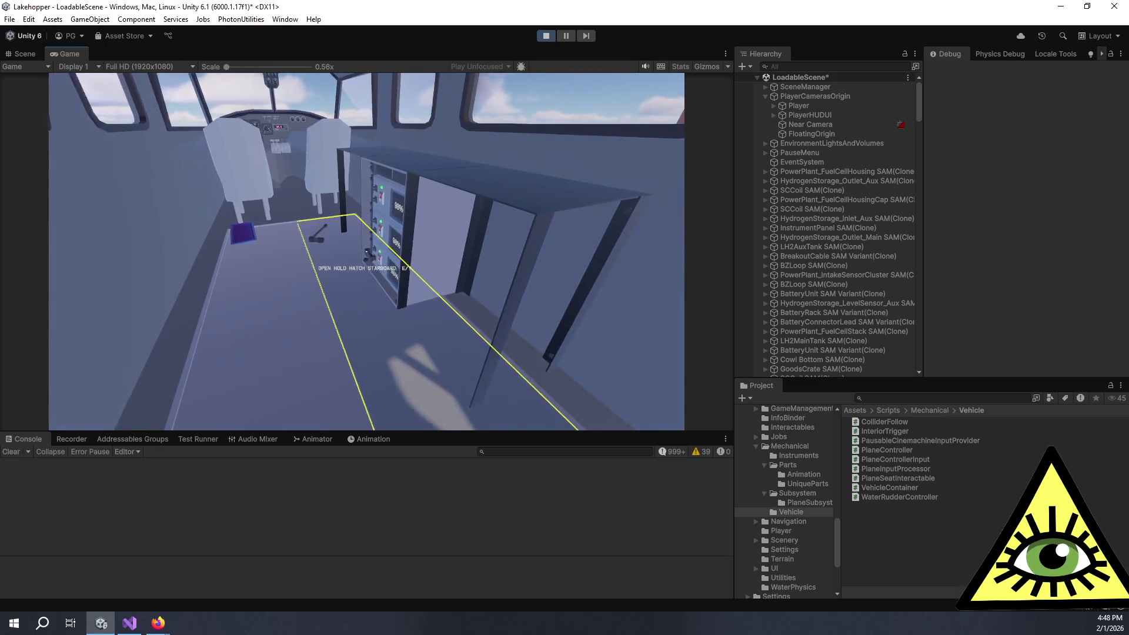
{"action": "key", "text": "w"}
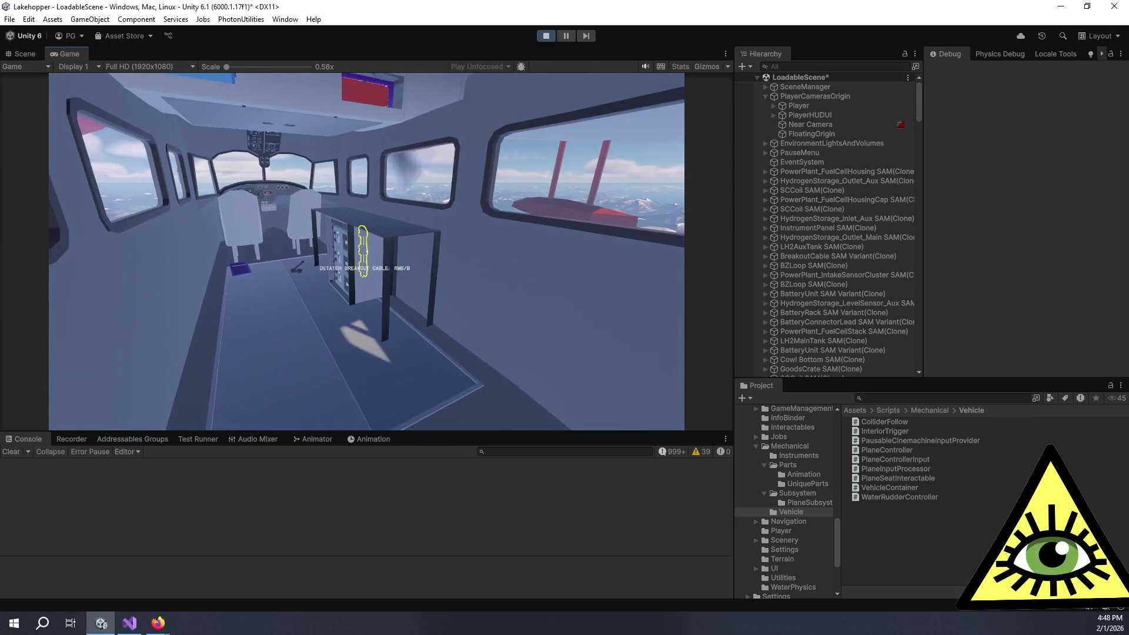
{"action": "key", "text": "w"}
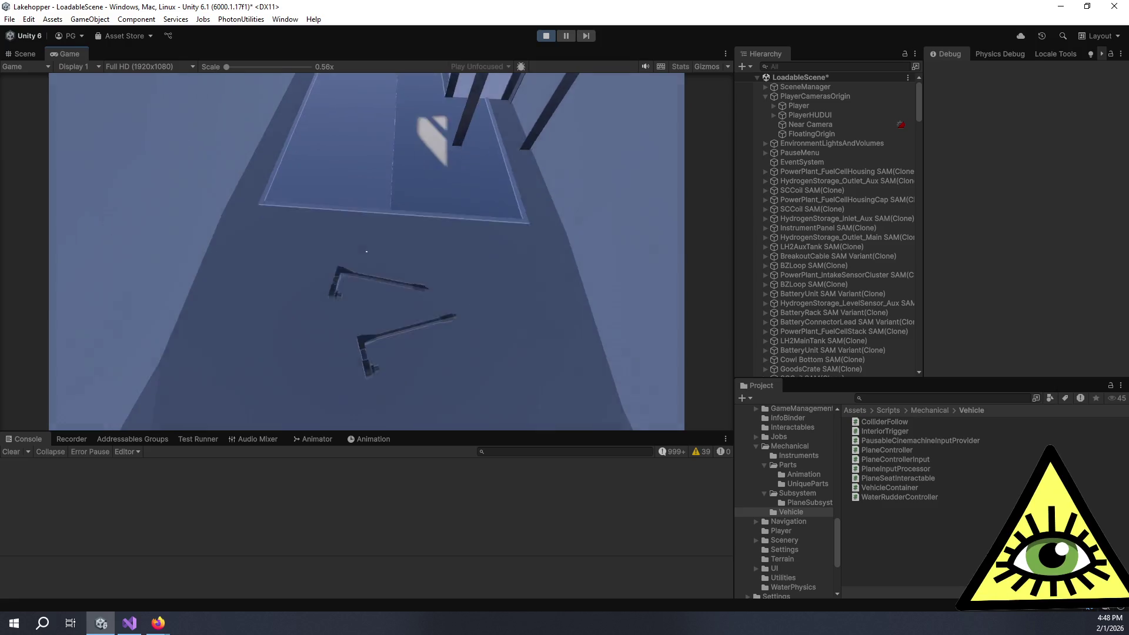
{"action": "key", "text": "s"}
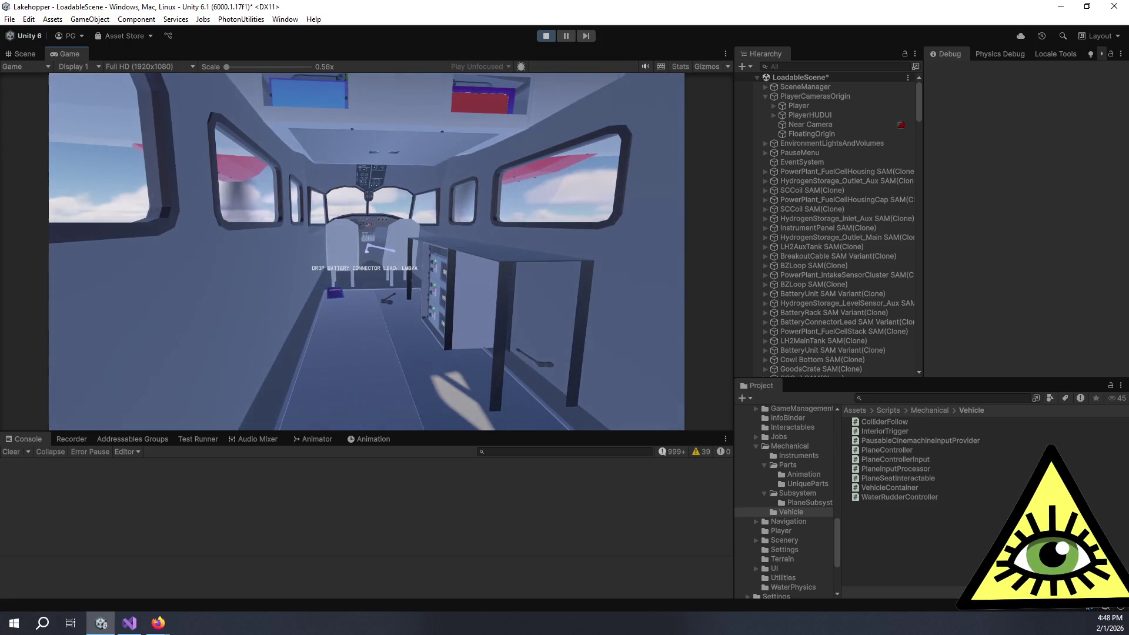
{"action": "key", "text": "w"}
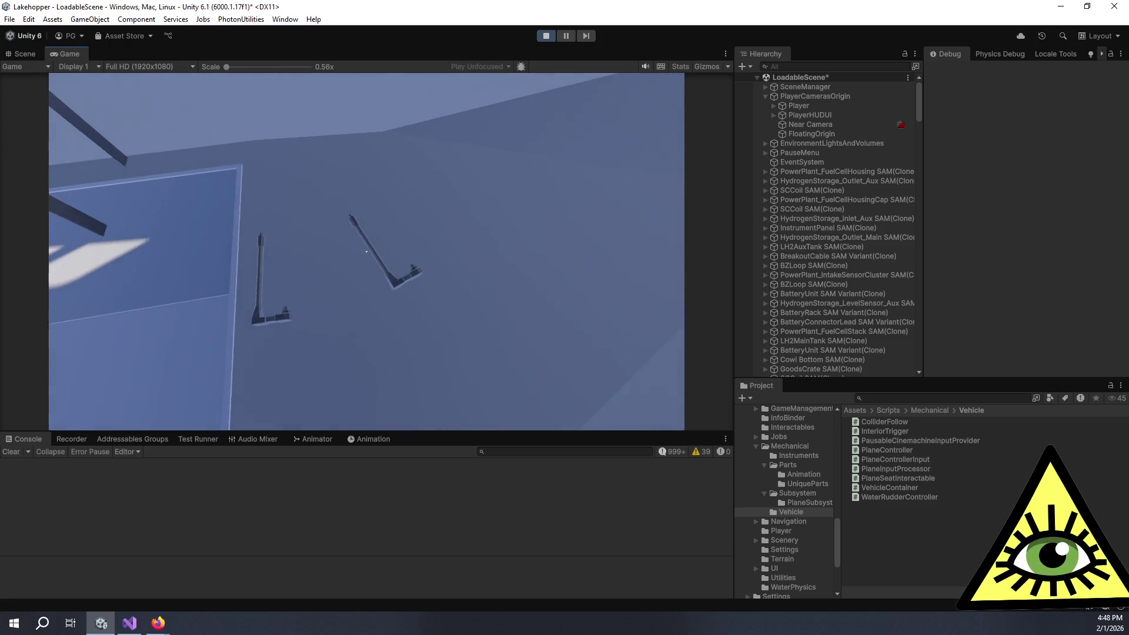
{"action": "key", "text": "s"}
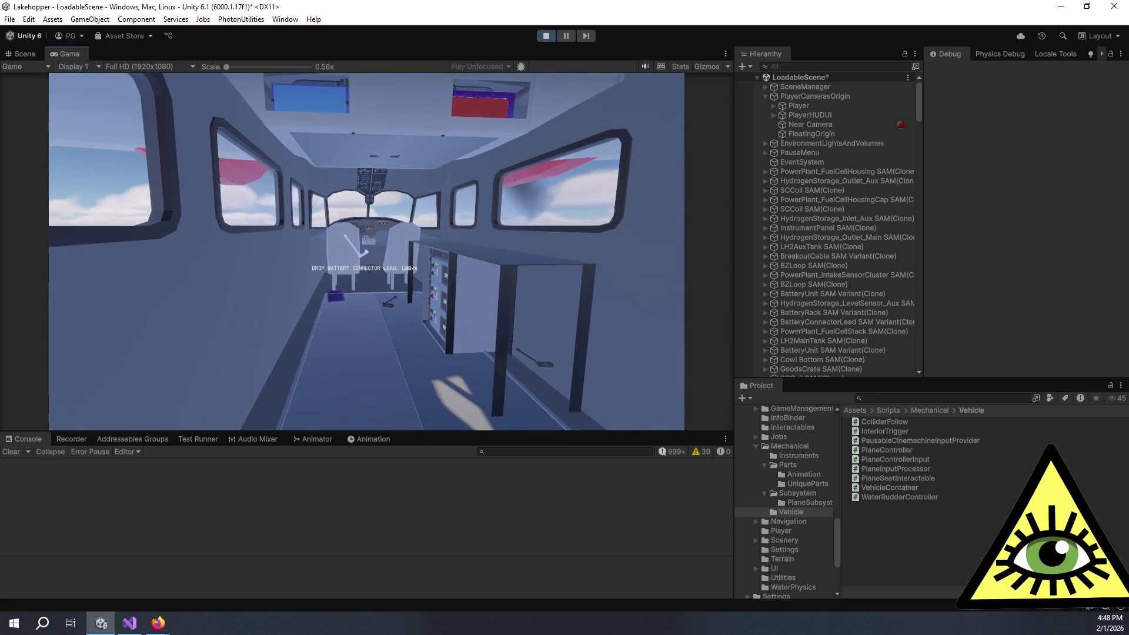
{"action": "key", "text": "w"}
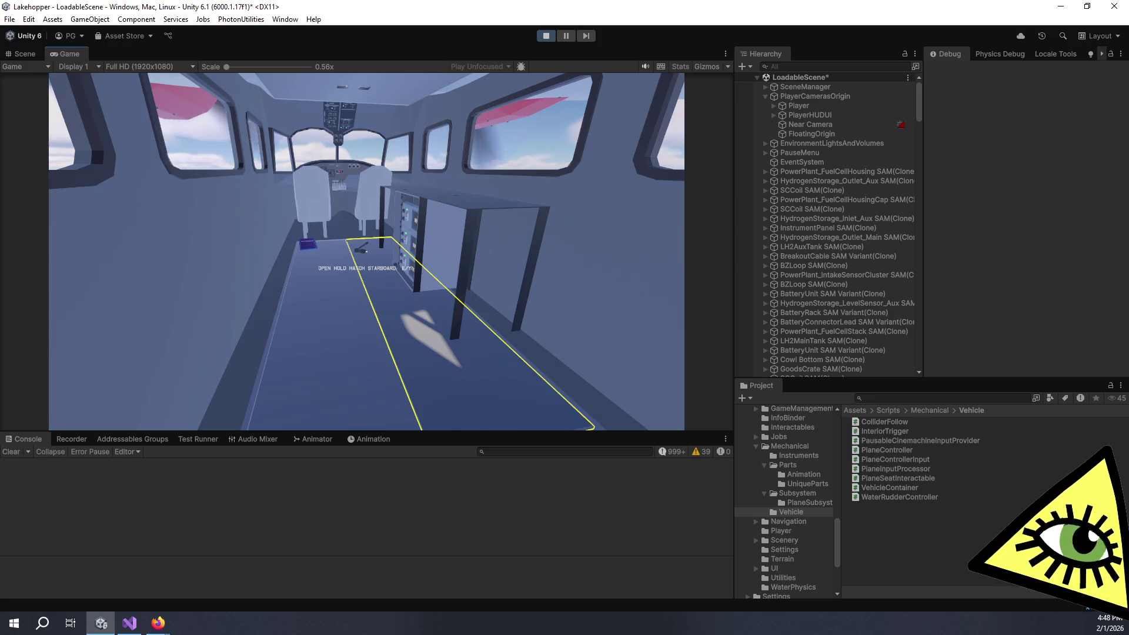
{"action": "key", "text": "w"}
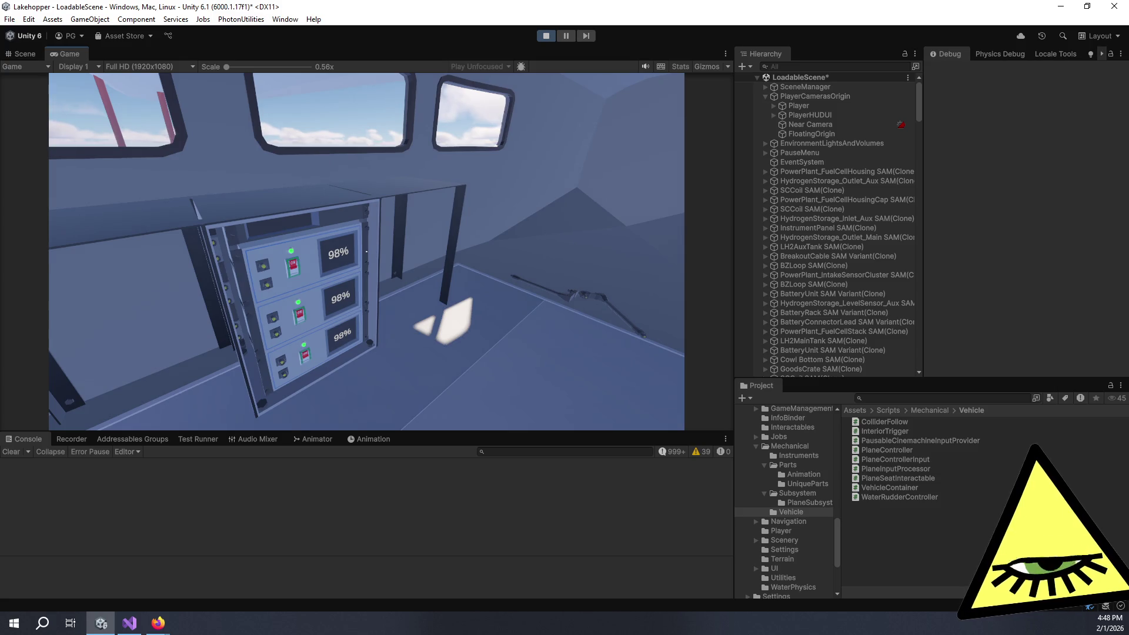
- Detach the rack's breakout cable, draw the wrench, and bring the battery unit to its attach point
{"action": "key", "text": "s"}
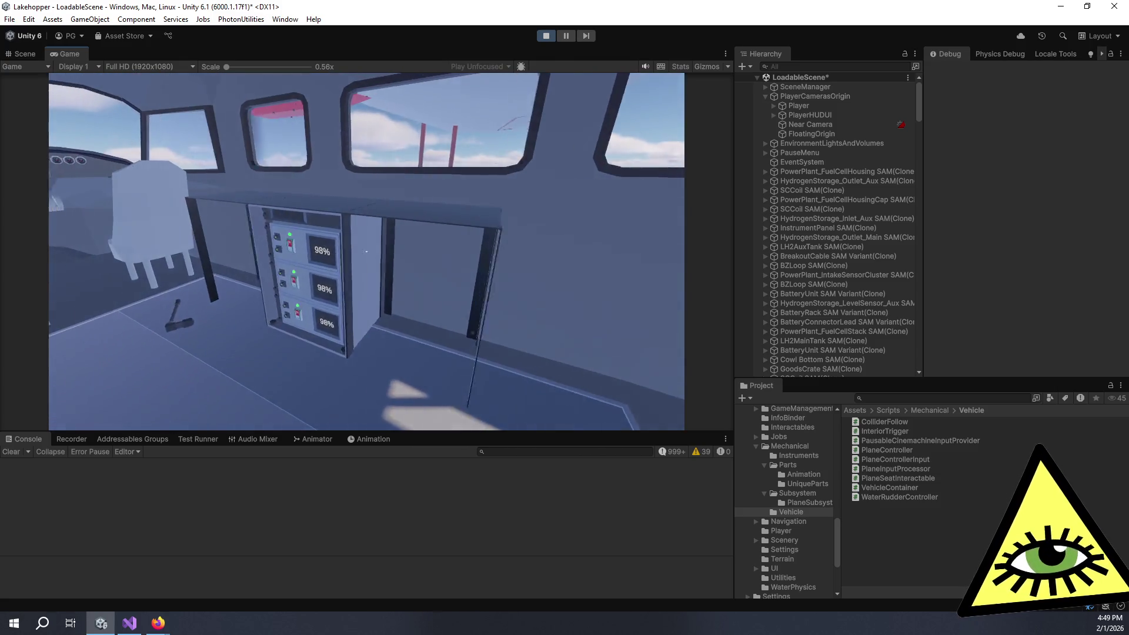
{"action": "key", "text": "w"}
{"action": "right_click", "coordinate": [367, 251]}
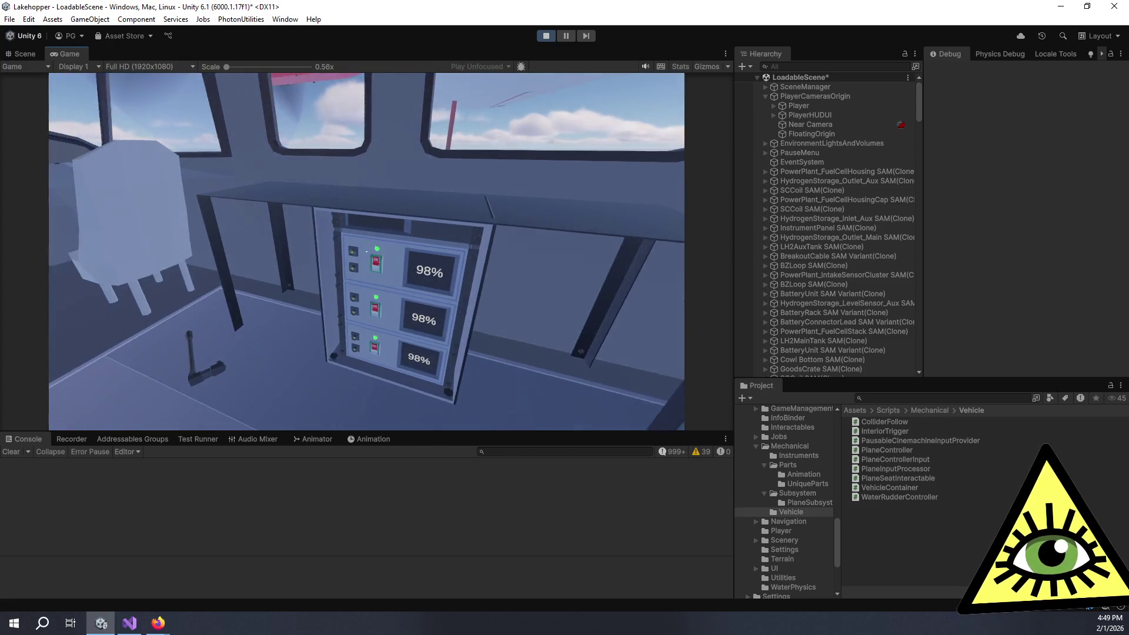
{"action": "key", "text": "2"}
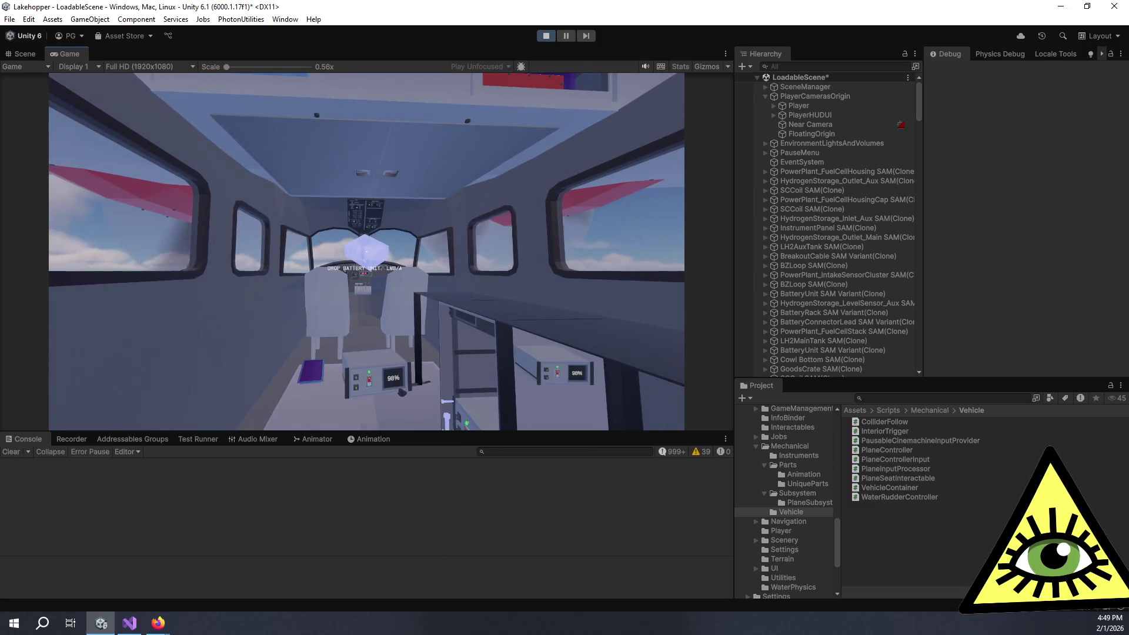
{"action": "left_click", "coordinate": [366, 252]}
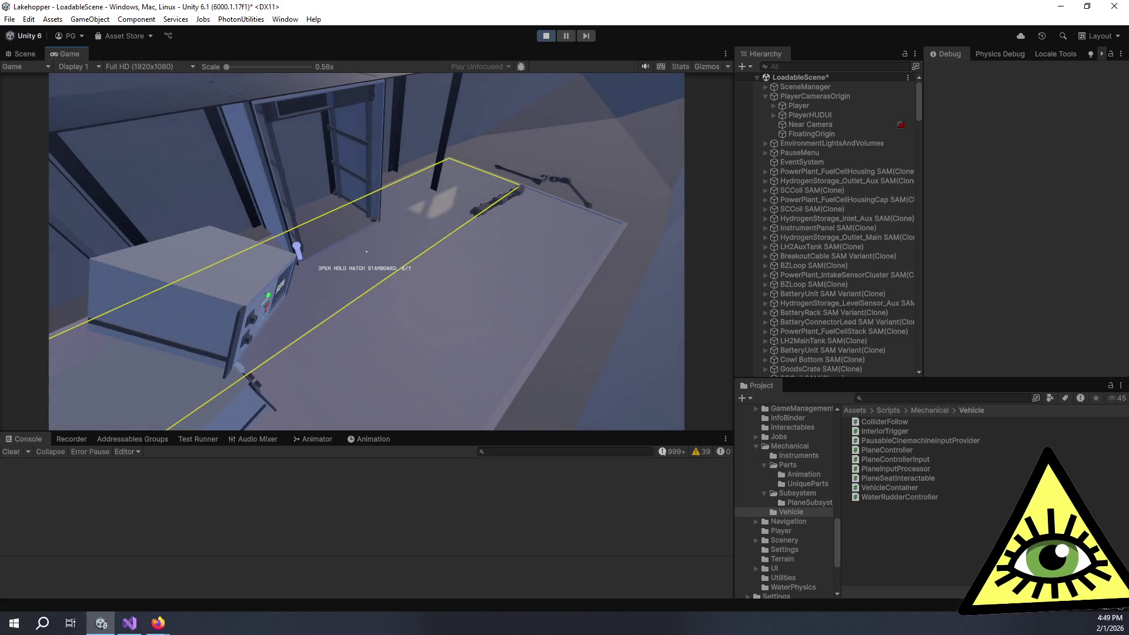
- Sit briefly in the cockpit seat, then stand back up inside the cabin
{"action": "key", "text": "e"}
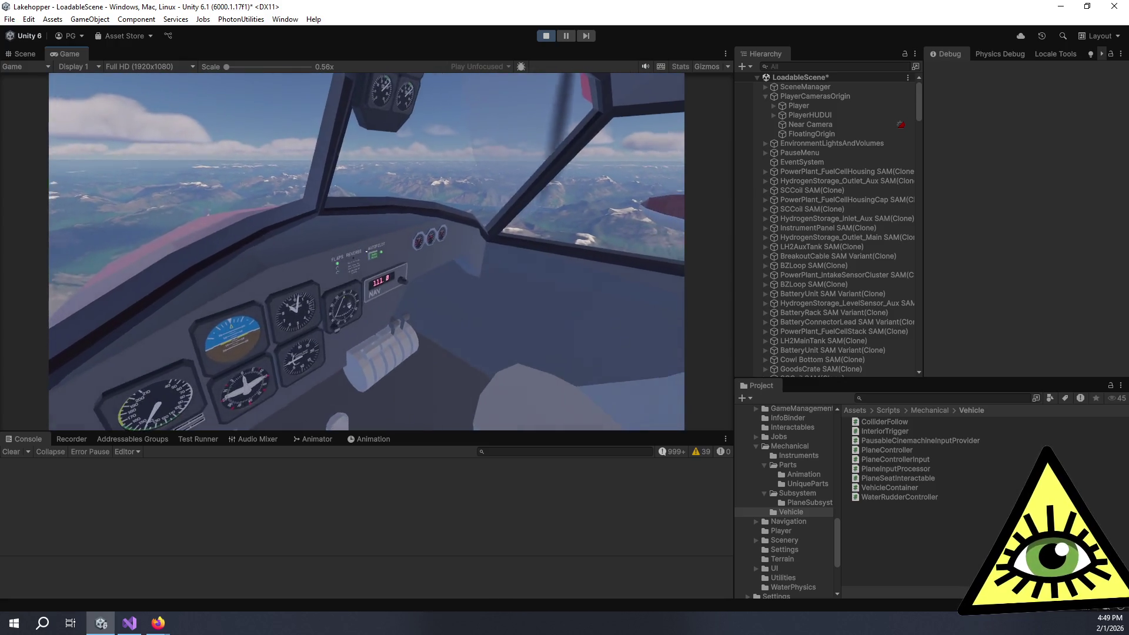
{"action": "key", "text": "e"}
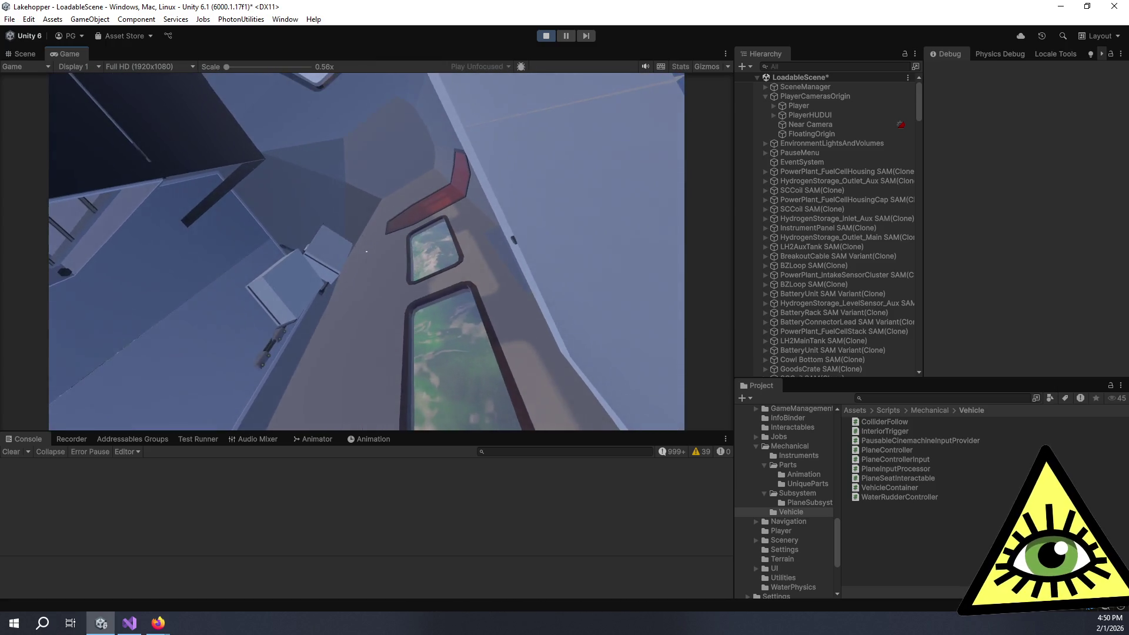
- Walk to the red rear door, sit in the pilot seat, then stop Play mode with Ctrl+P
{"action": "key", "text": "w"}
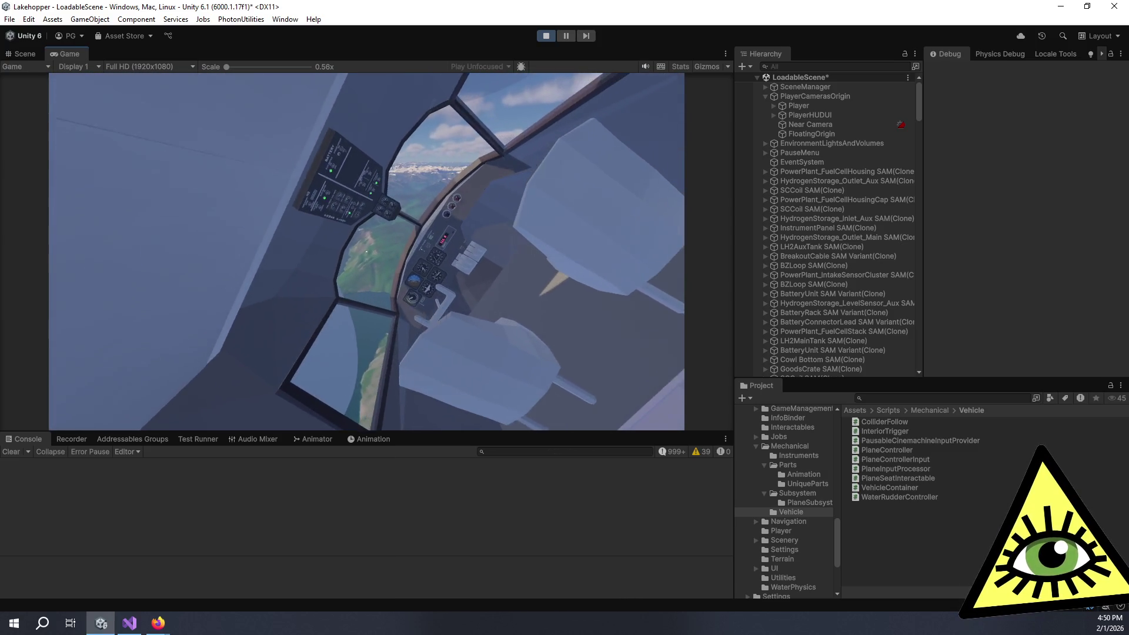
{"action": "left_click", "coordinate": [366, 252]}
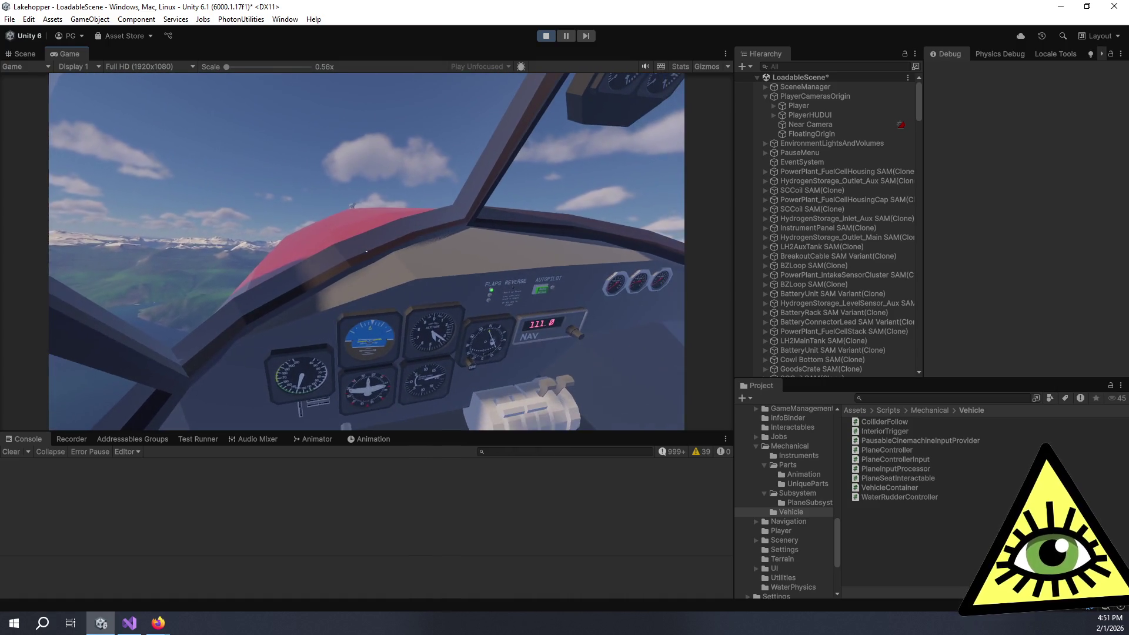
{"action": "key", "text": "ctrl+p"}
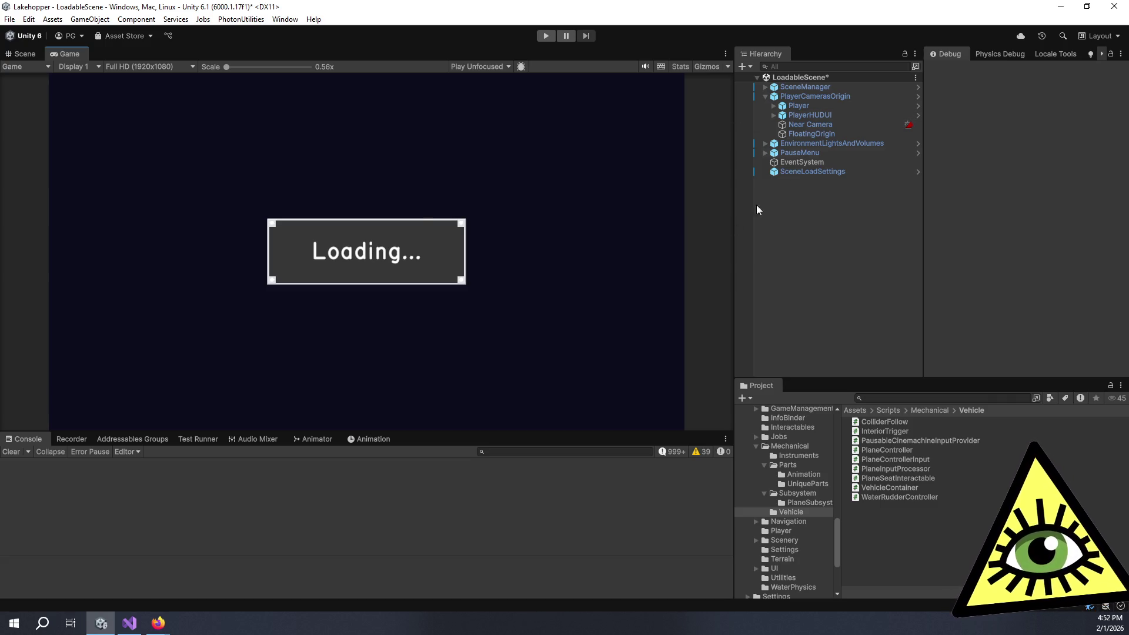
- Disable Load From Save File on SceneLoadSettings, then play and take control on the island beach
{"action": "left_click", "coordinate": [859, 171]}
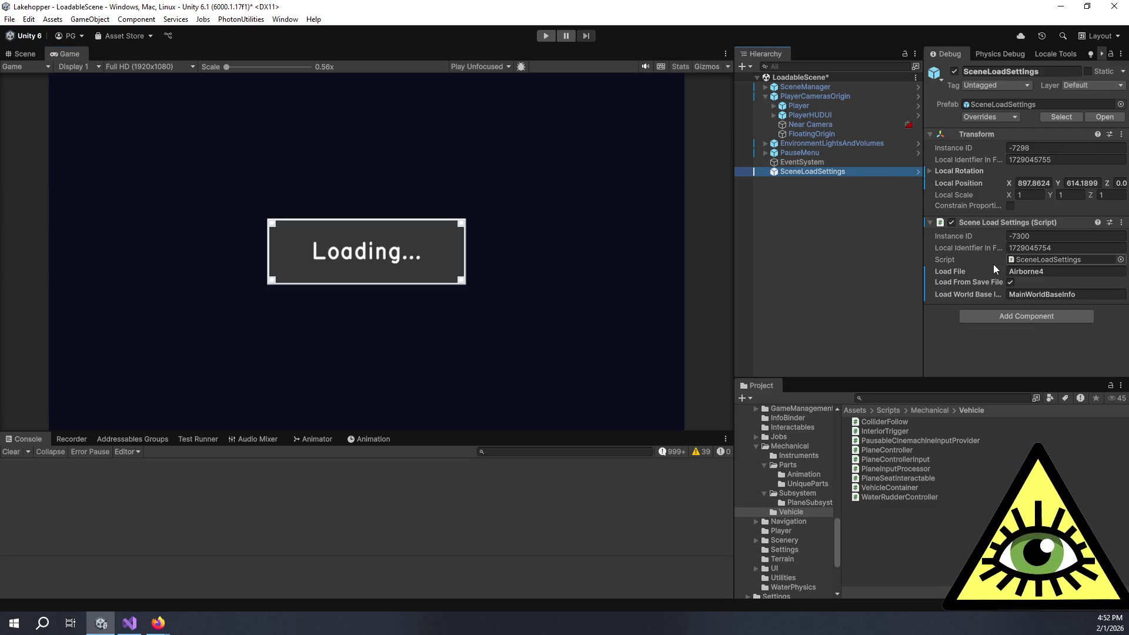
{"action": "left_click", "coordinate": [1010, 283]}
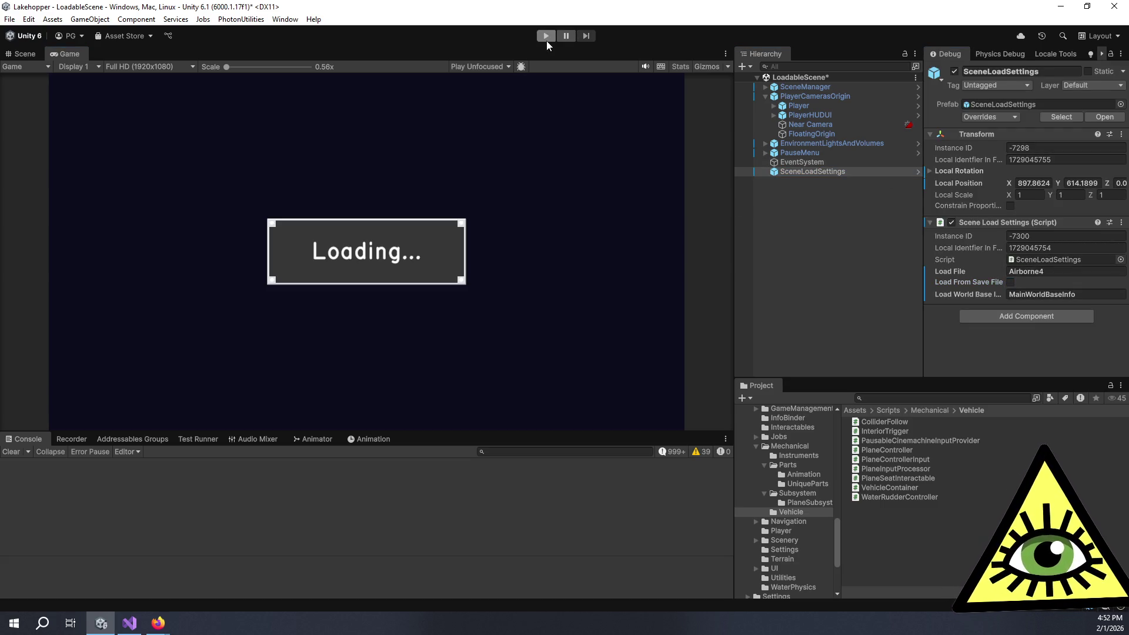
{"action": "left_click", "coordinate": [546, 40]}
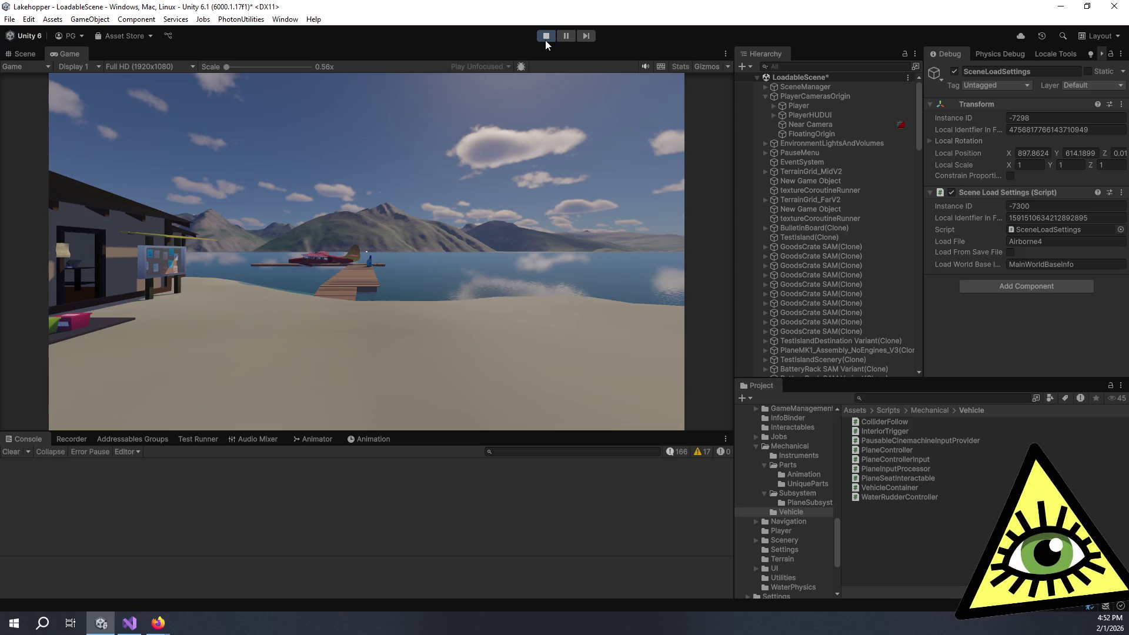
{"action": "left_click", "coordinate": [490, 196]}
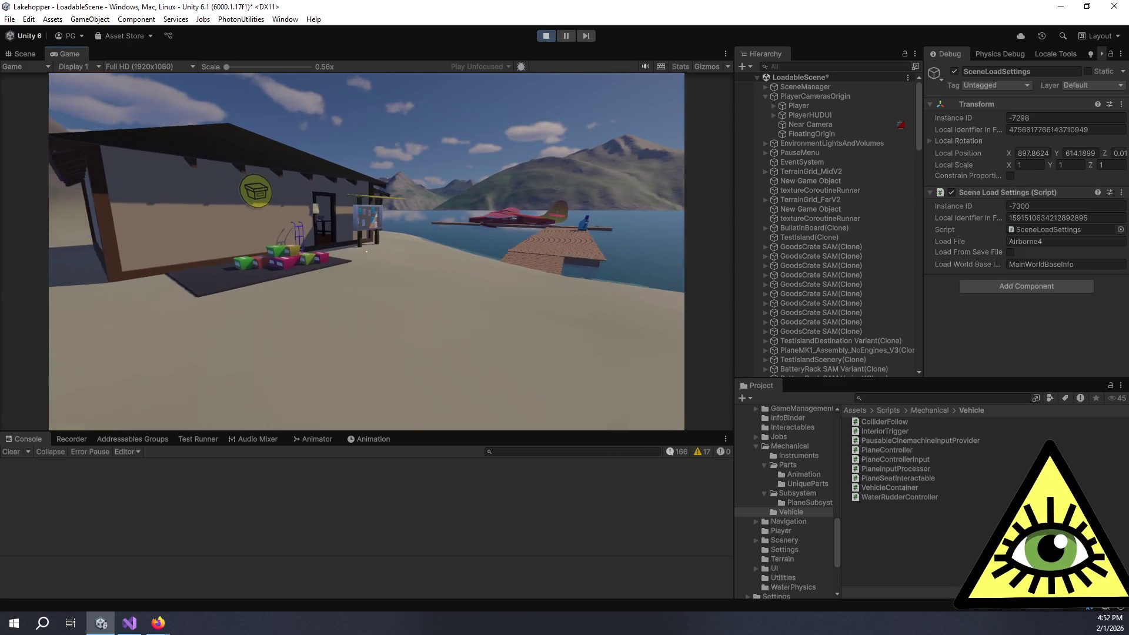
- Carry three goods crates, including the white one, around the shed, then reach the bulletin board
{"action": "key", "text": "w"}
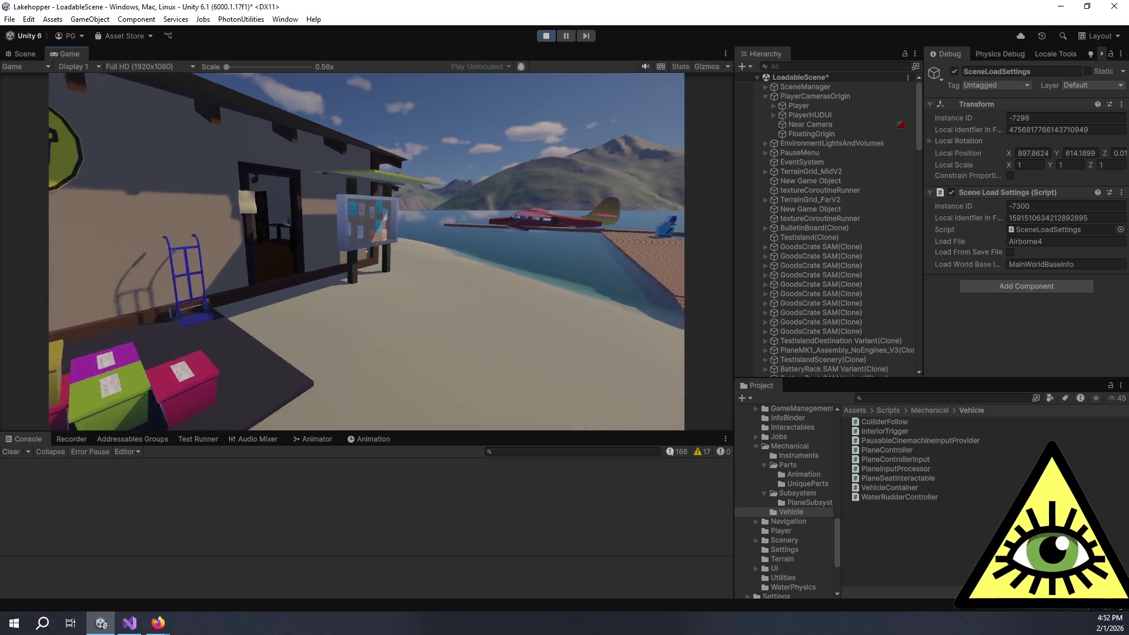
{"action": "left_click", "coordinate": [366, 251]}
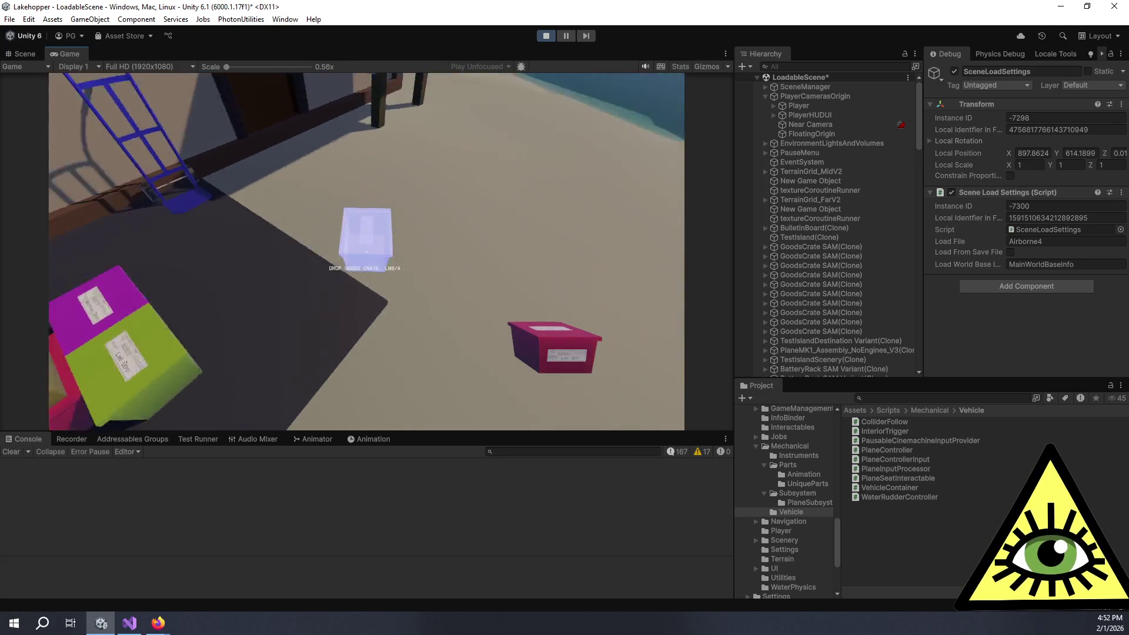
{"action": "left_click", "coordinate": [366, 251]}
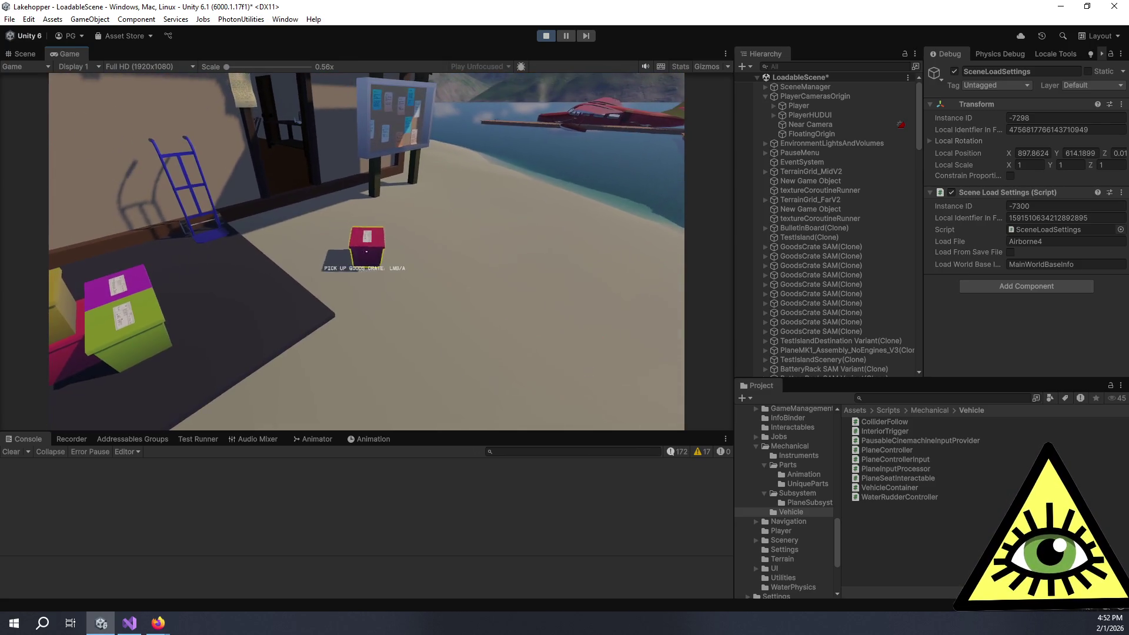
{"action": "left_click", "coordinate": [366, 251]}
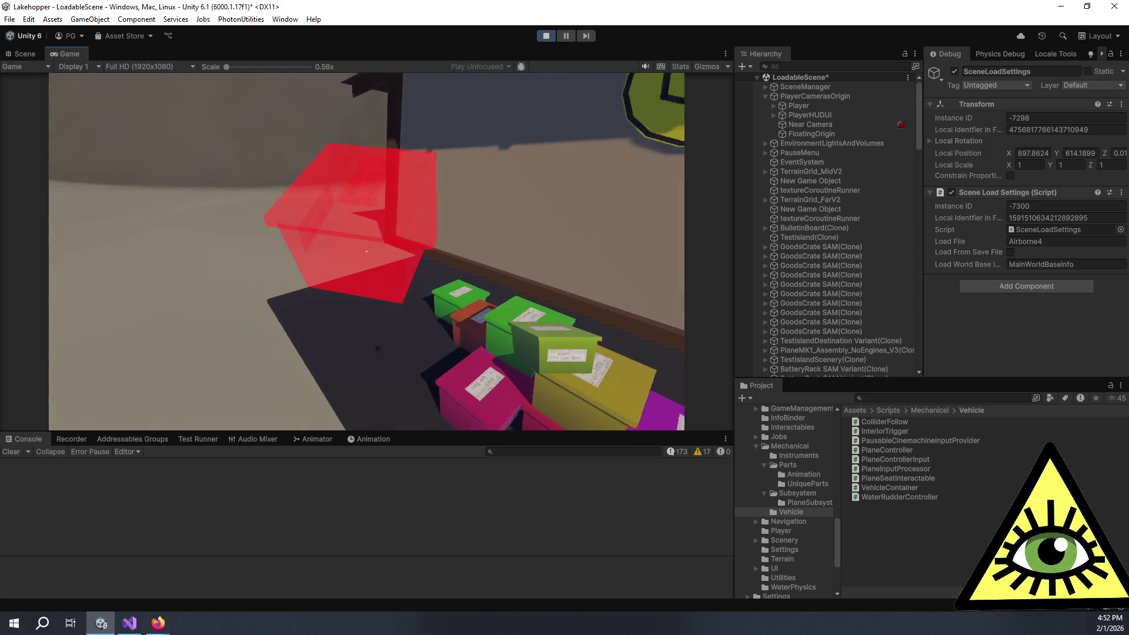
{"action": "left_click", "coordinate": [366, 252]}
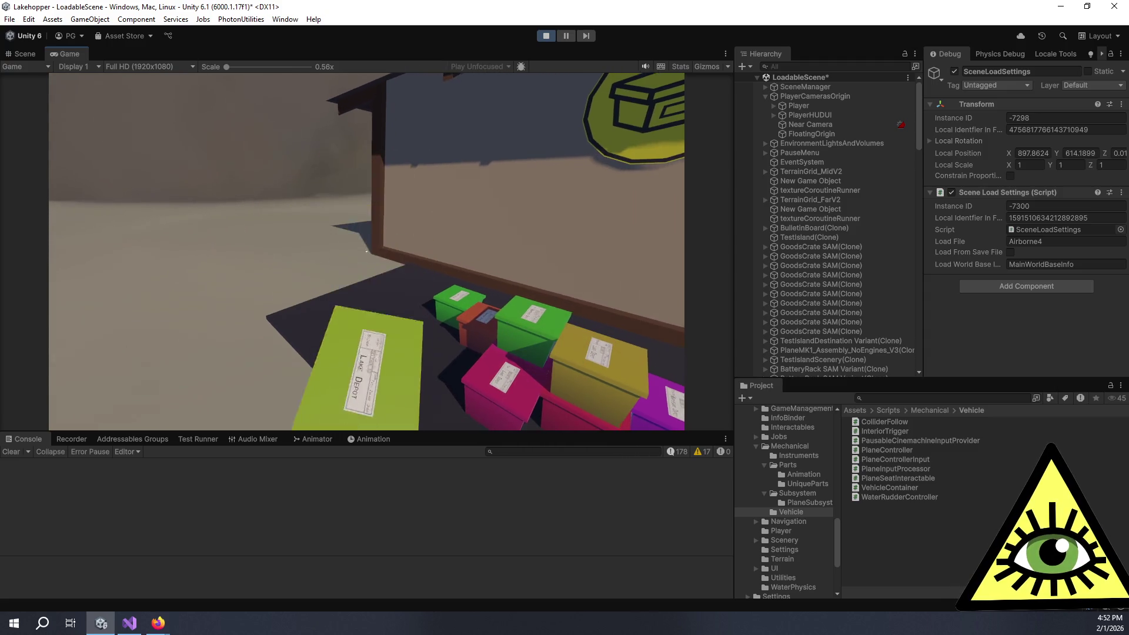
{"action": "left_click", "coordinate": [367, 252]}
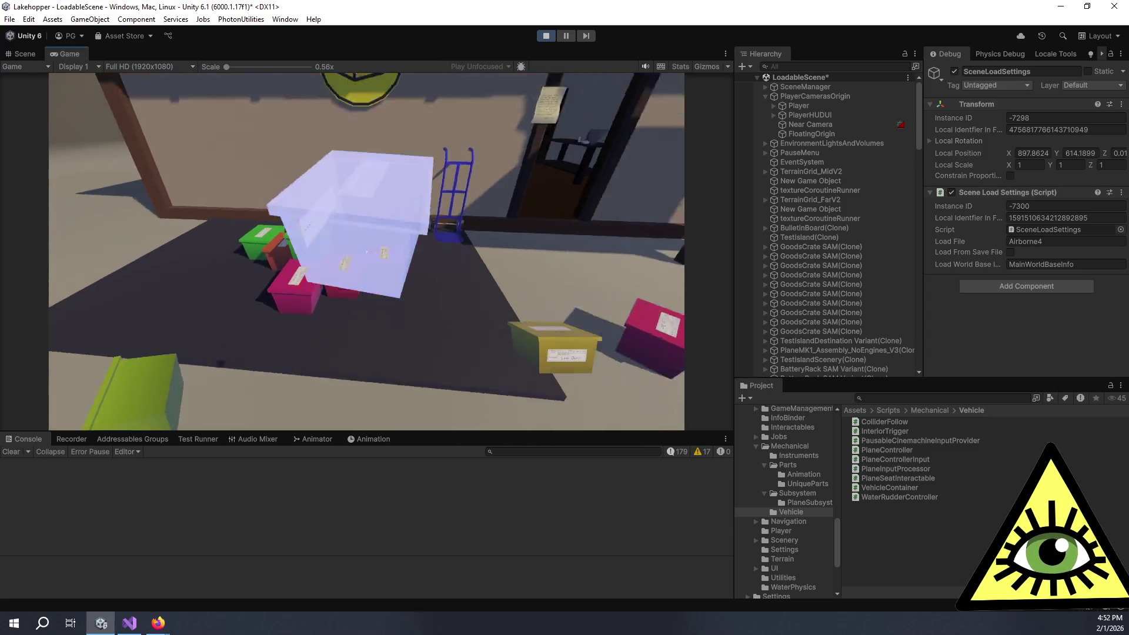
{"action": "left_click", "coordinate": [366, 252]}
{"action": "key", "text": "w"}
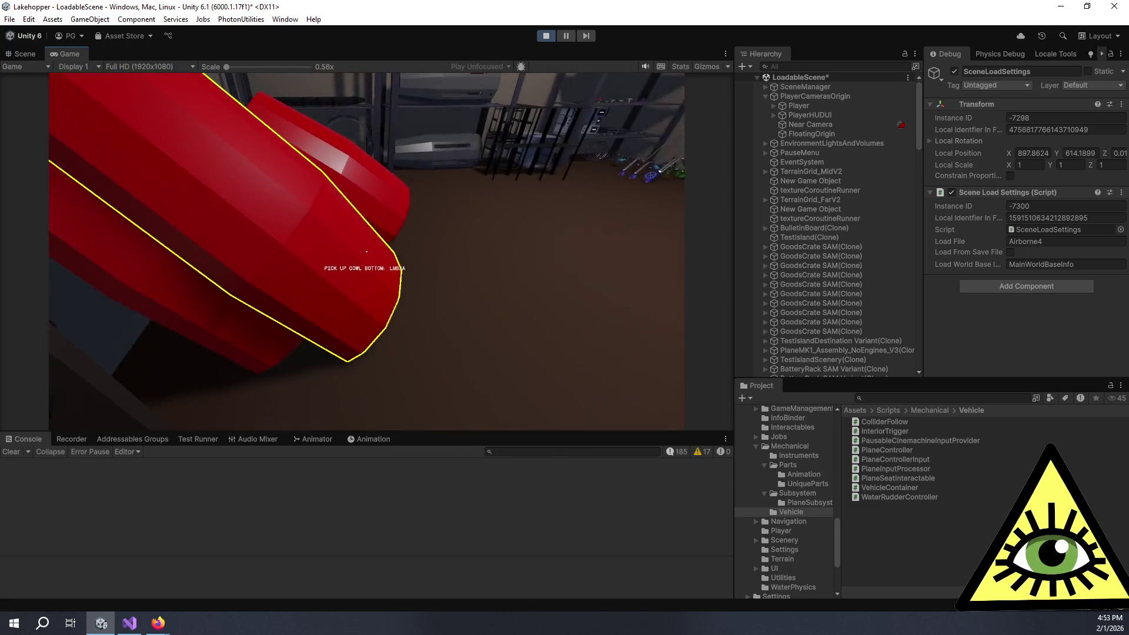
- Join the cowl top onto the cowl bottom, then pick up the superconducting coil from the shelf
{"action": "left_click", "coordinate": [367, 252]}
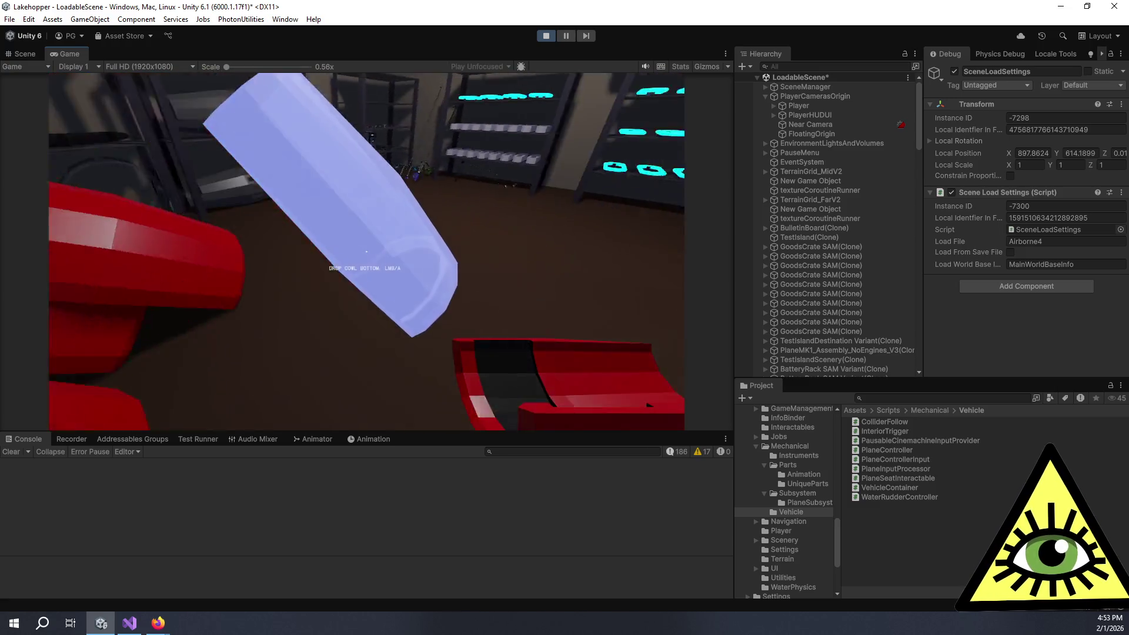
{"action": "left_click", "coordinate": [367, 251]}
{"action": "left_click", "coordinate": [367, 252]}
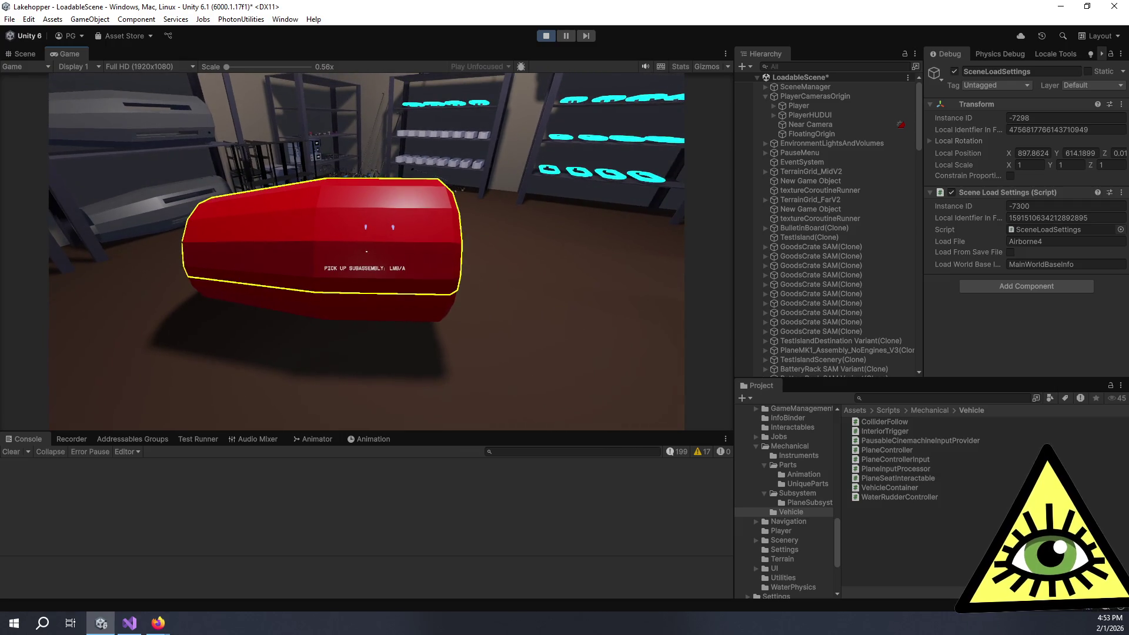
{"action": "left_click", "coordinate": [366, 251]}
{"action": "left_click", "coordinate": [366, 252]}
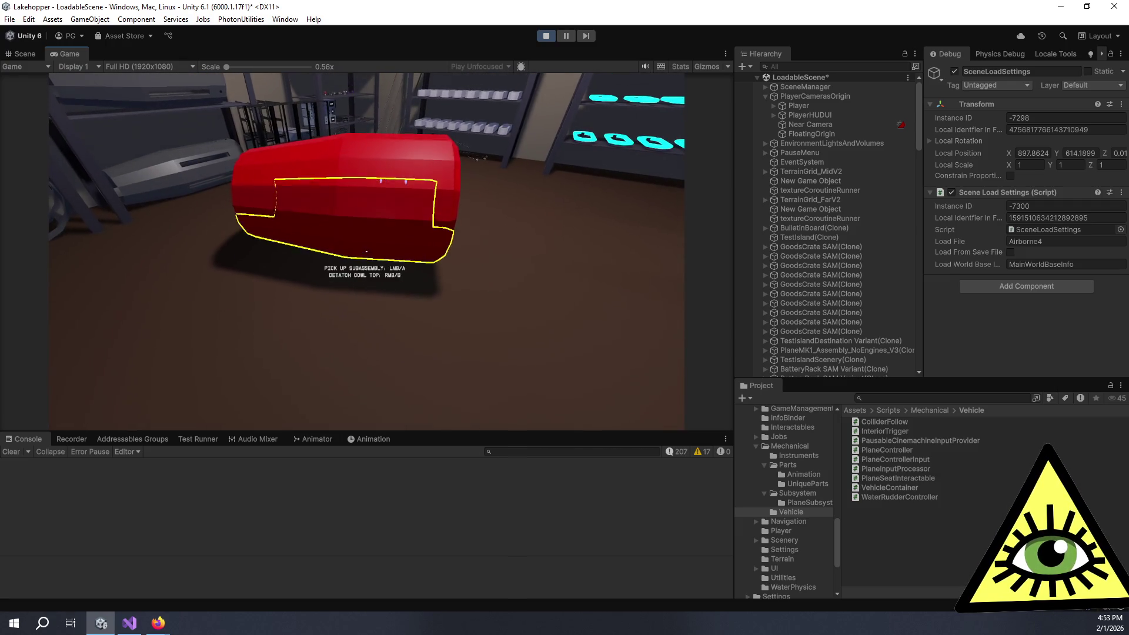
{"action": "left_click", "coordinate": [367, 252]}
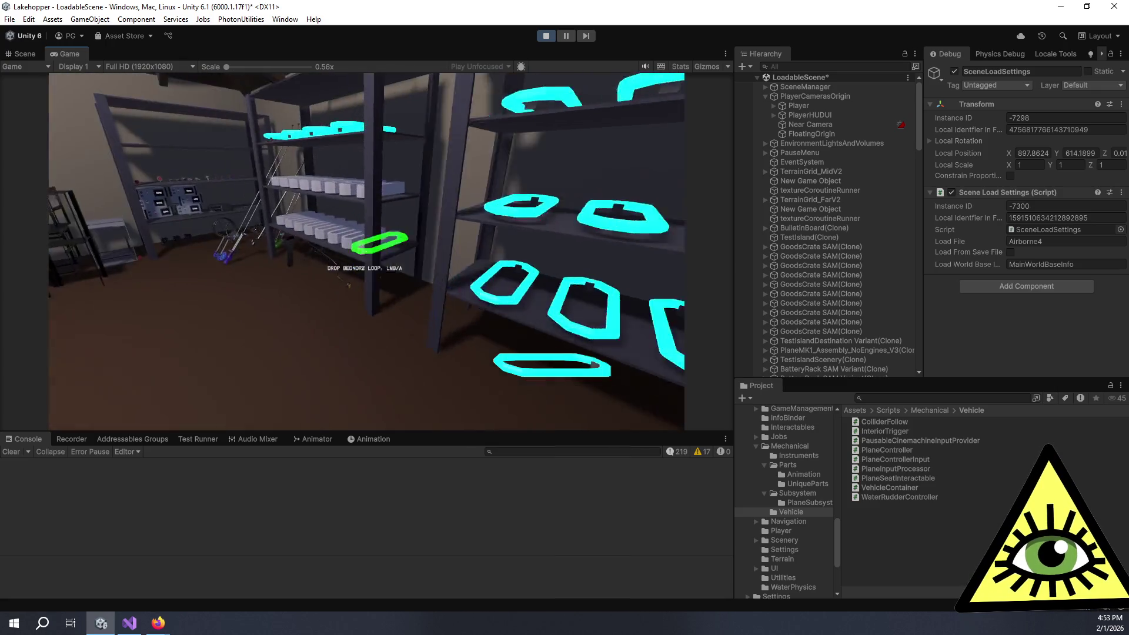
{"action": "left_click", "coordinate": [366, 251]}
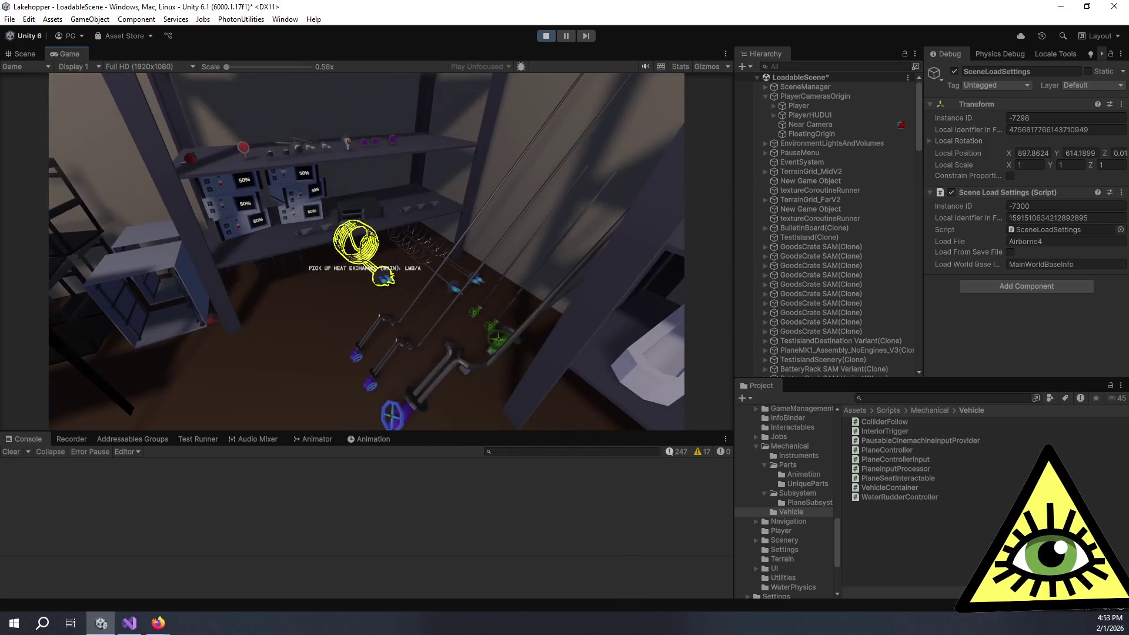
- Pick up the heat exchanger and the blue fuel cell housing, and attach the housing to the stack
{"action": "left_click", "coordinate": [366, 251]}
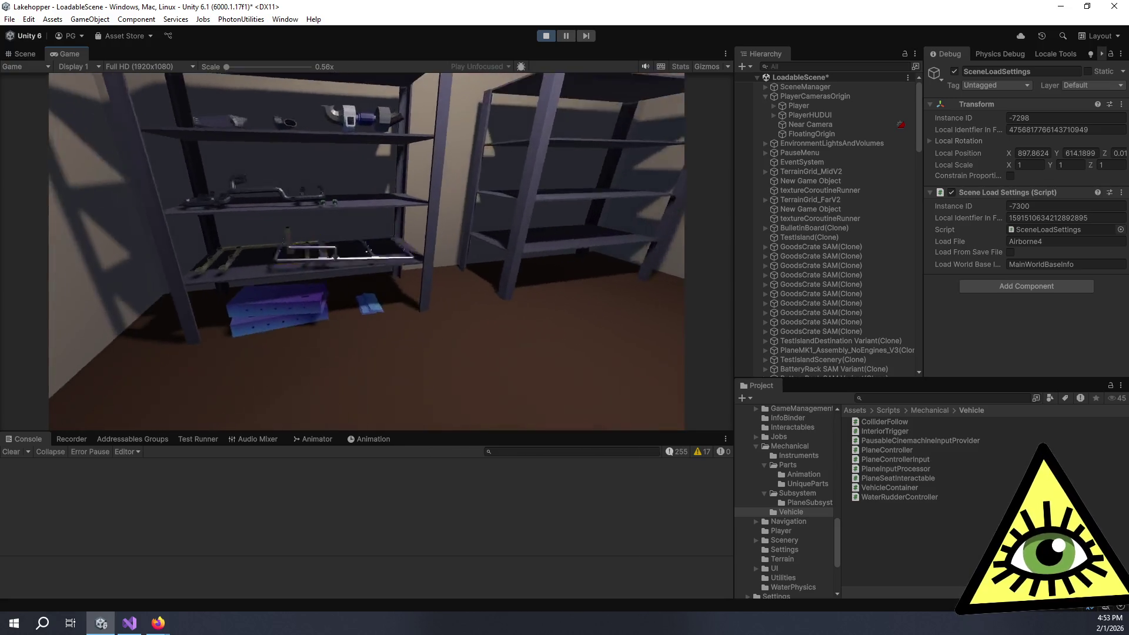
{"action": "left_click", "coordinate": [367, 252]}
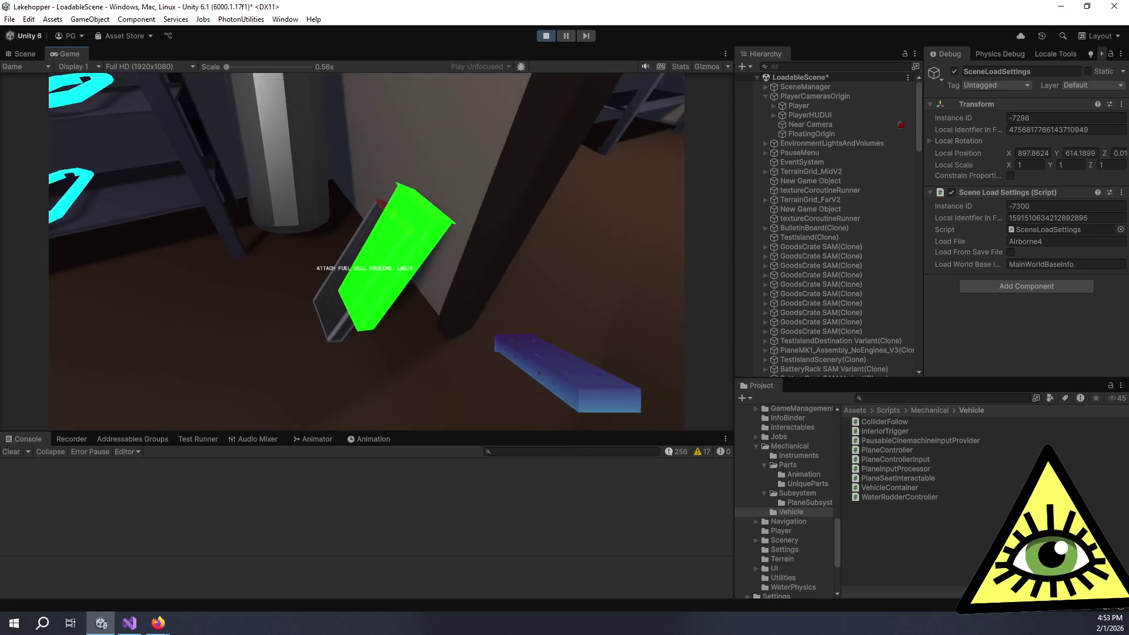
{"action": "left_click", "coordinate": [367, 251]}
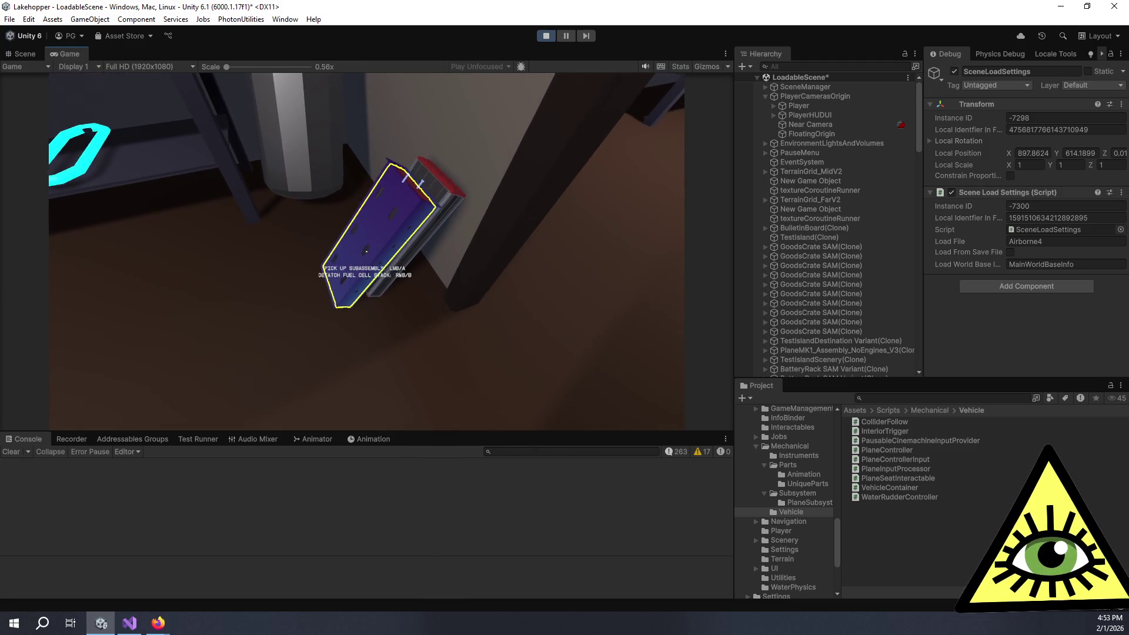
- Detach the fuel cell stack, mount the housing inside the frame, and walk toward the instrument panel
{"action": "right_click", "coordinate": [366, 252]}
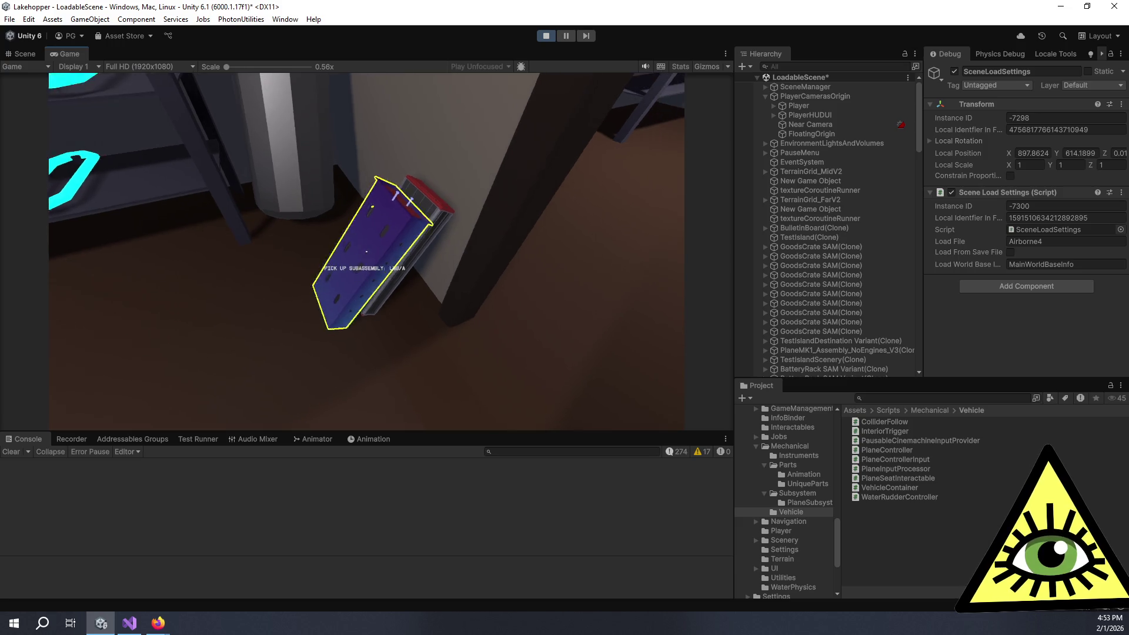
{"action": "left_click", "coordinate": [366, 251]}
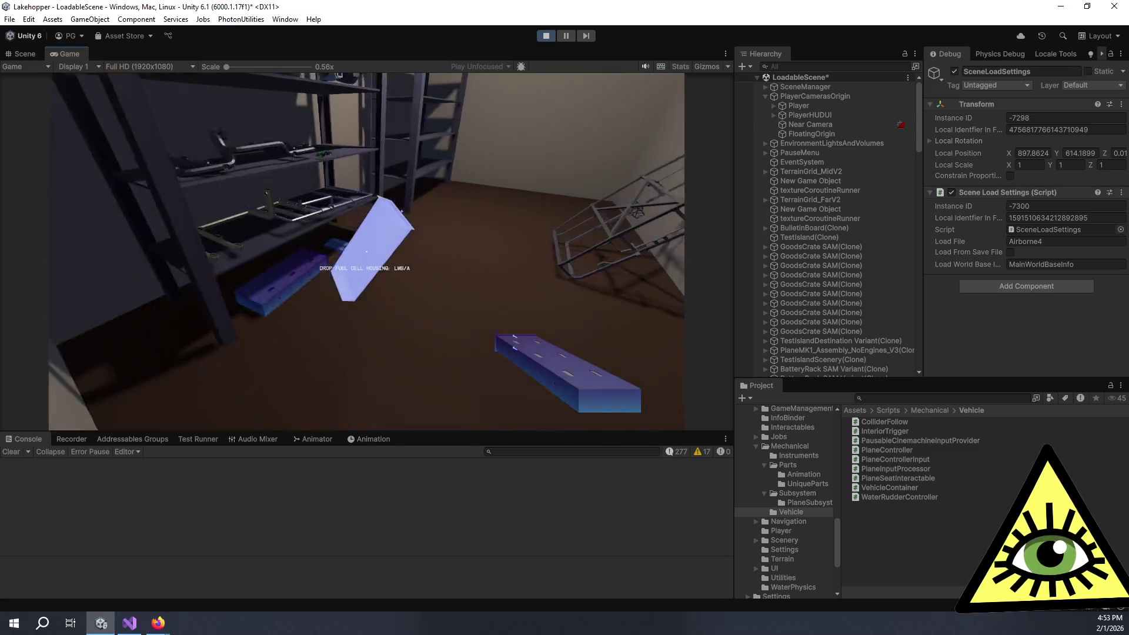
{"action": "left_click", "coordinate": [366, 251]}
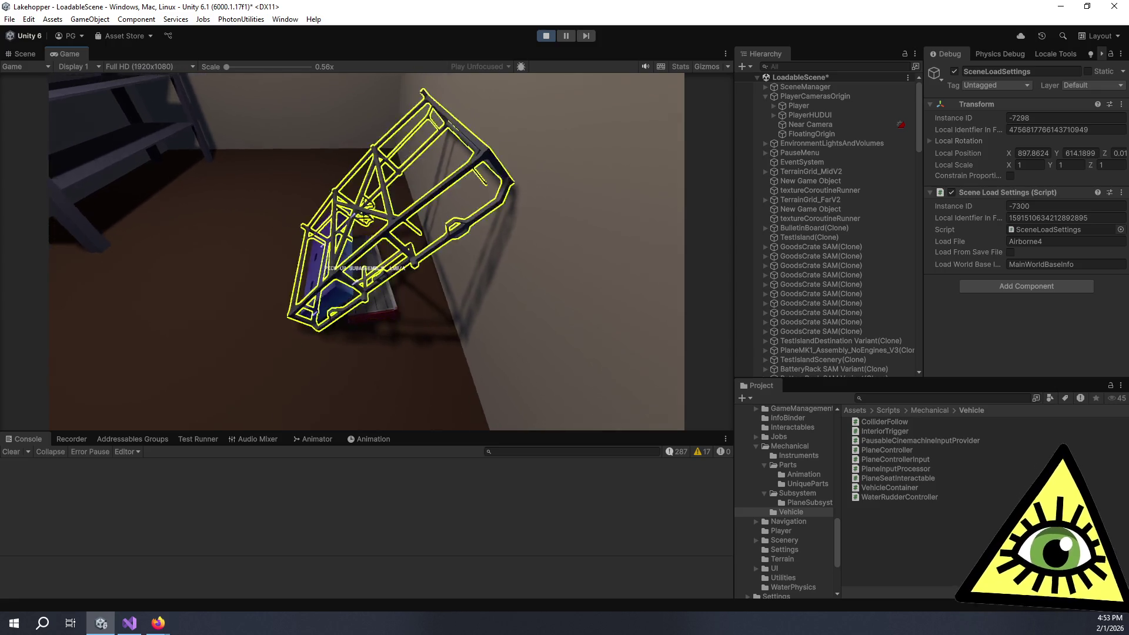
{"action": "key", "text": "w"}
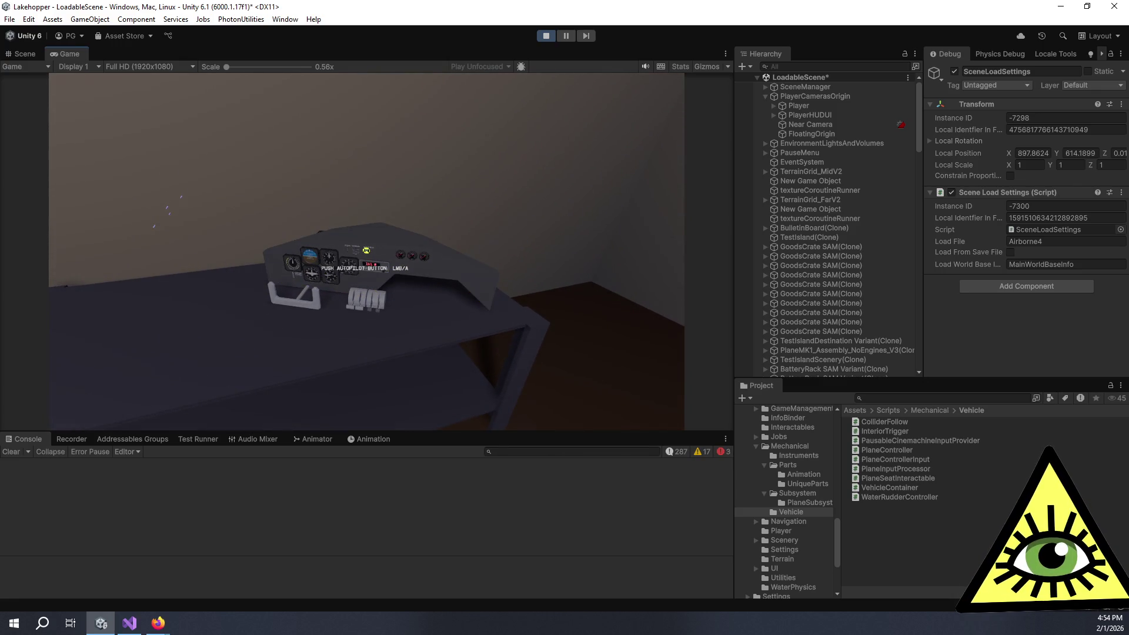
- Walk up to the instrument panel and tune the NAV frequency from 111.0 down to about 109.6
{"action": "key", "text": "w"}
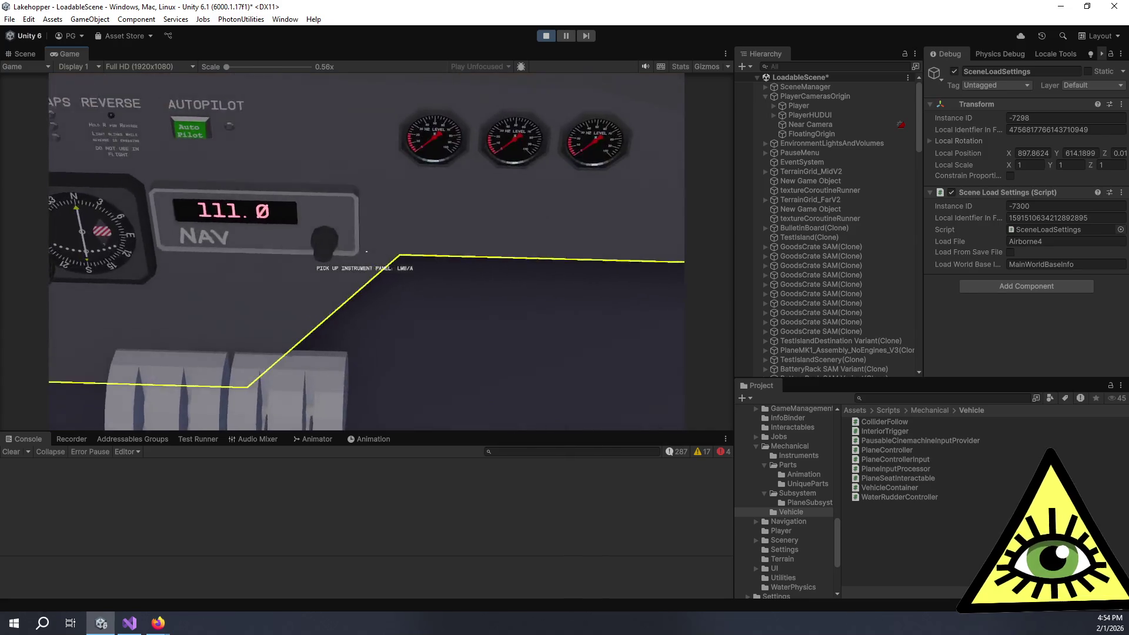
{"action": "right_click", "coordinate": [367, 252]}
{"action": "scroll", "coordinate": [367, 252], "scroll_direction": "up", "scroll_amount": 5}
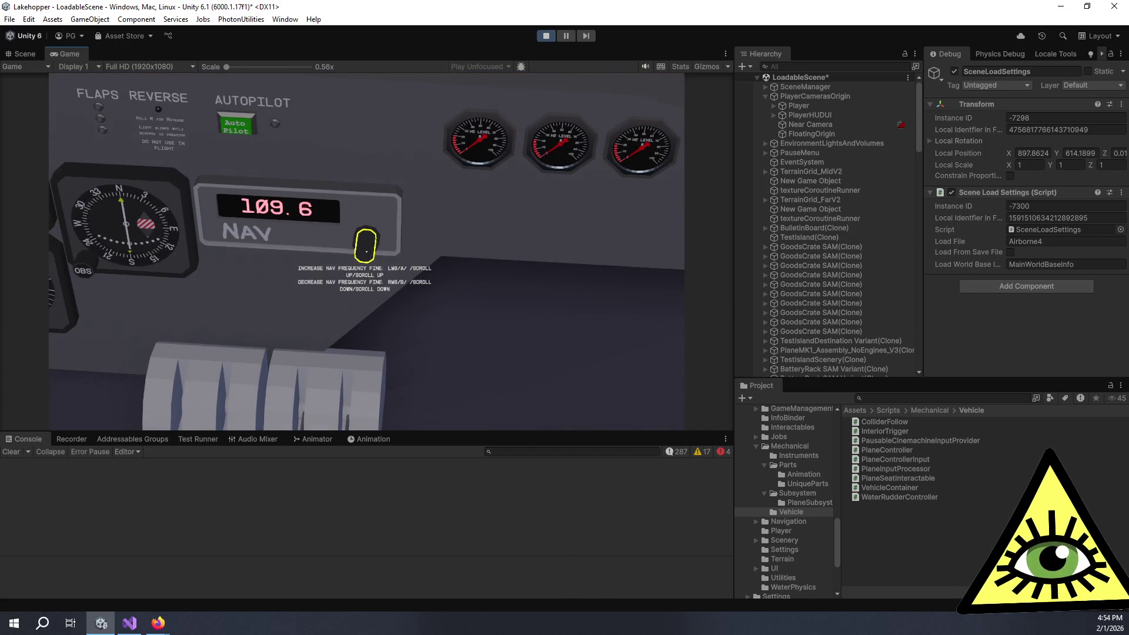
{"action": "scroll", "coordinate": [366, 252], "scroll_direction": "up", "scroll_amount": 3}
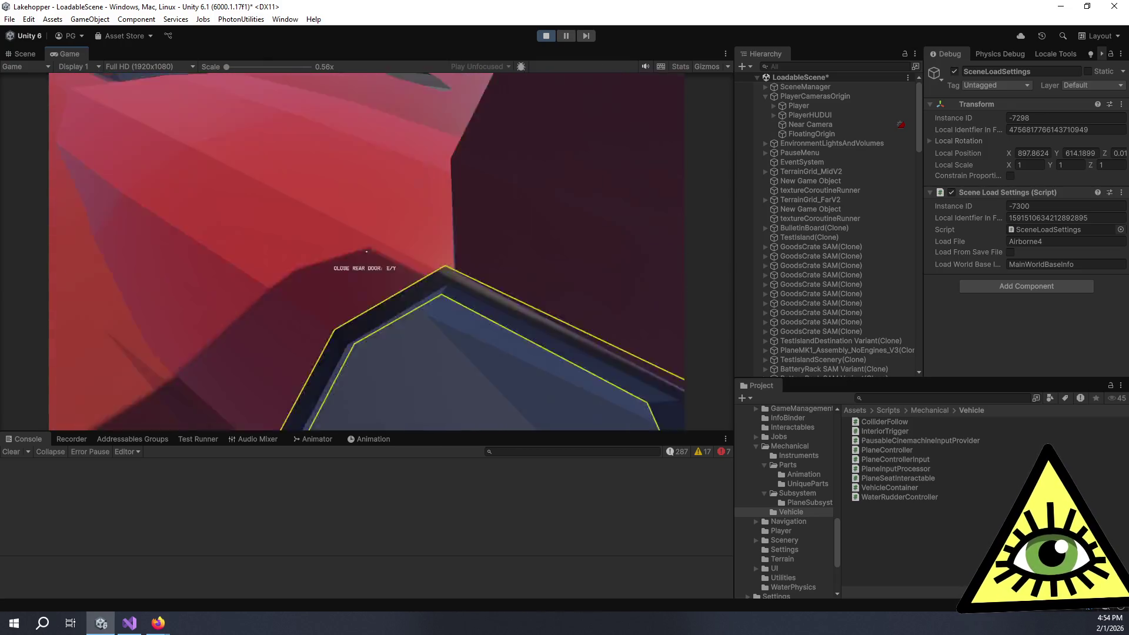
- Walk into the cockpit, set the boost mode to AUTO and turn on the left starter
{"action": "key", "text": "w"}
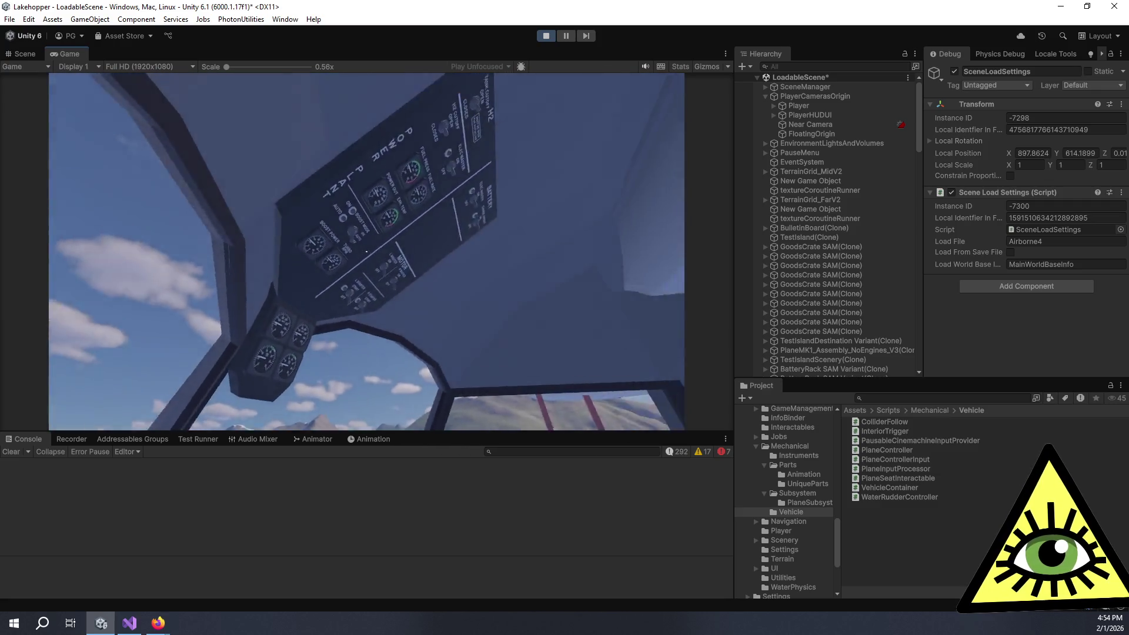
{"action": "left_click", "coordinate": [366, 252]}
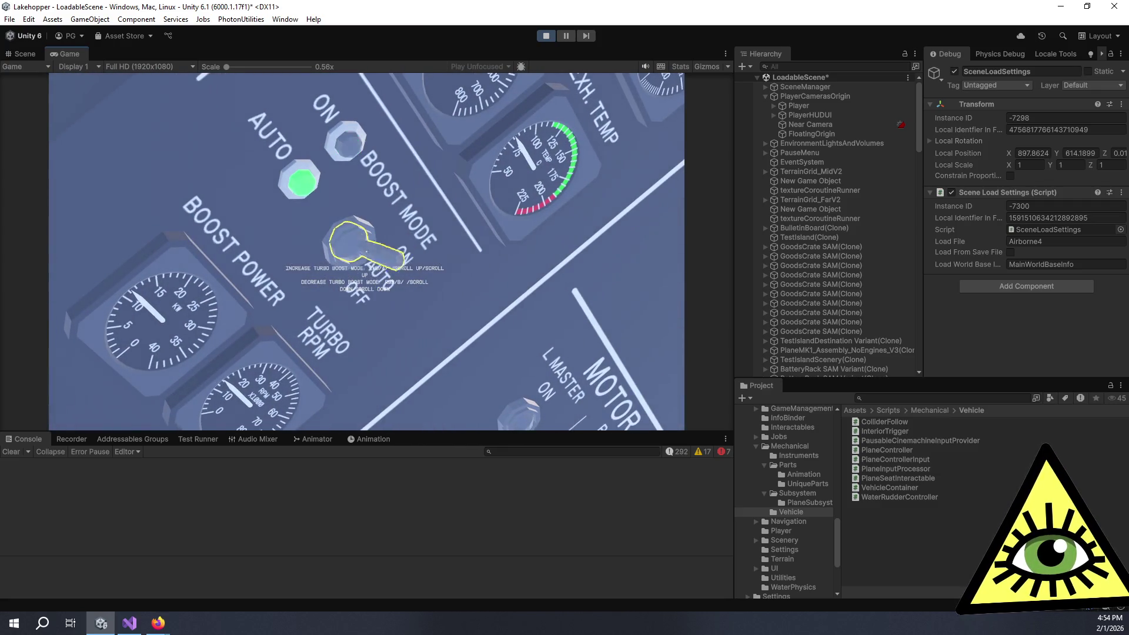
{"action": "left_click", "coordinate": [367, 251]}
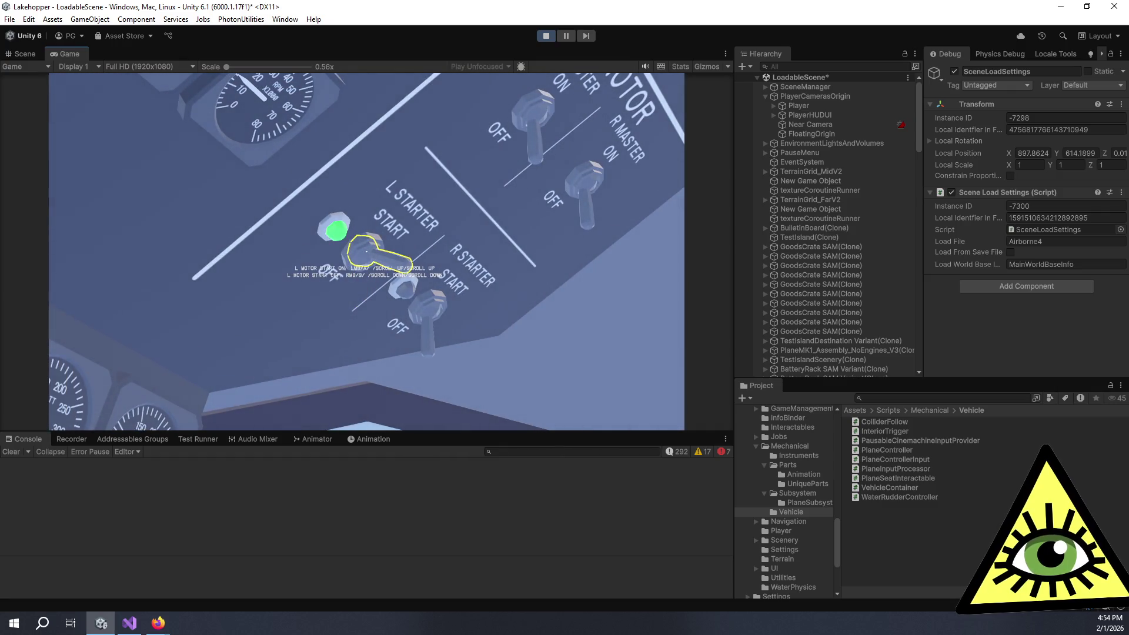
- Step back to view the cockpit switches, then return to PlayerInteractionController.cs in Visual Studio
{"action": "key", "text": "s"}
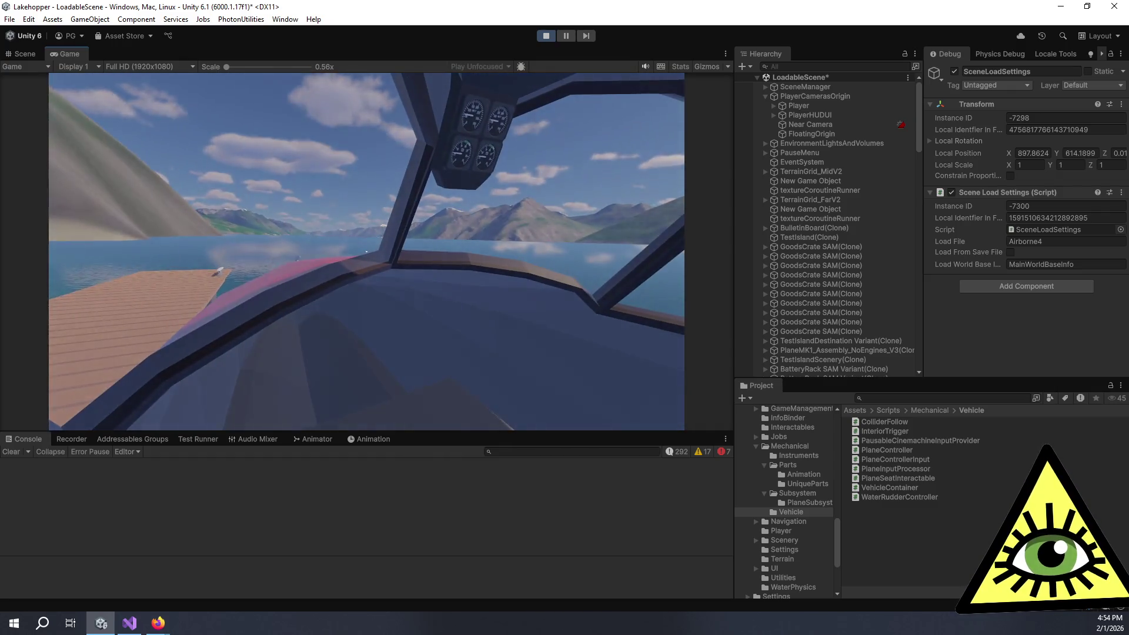
{"action": "left_click", "coordinate": [366, 252]}
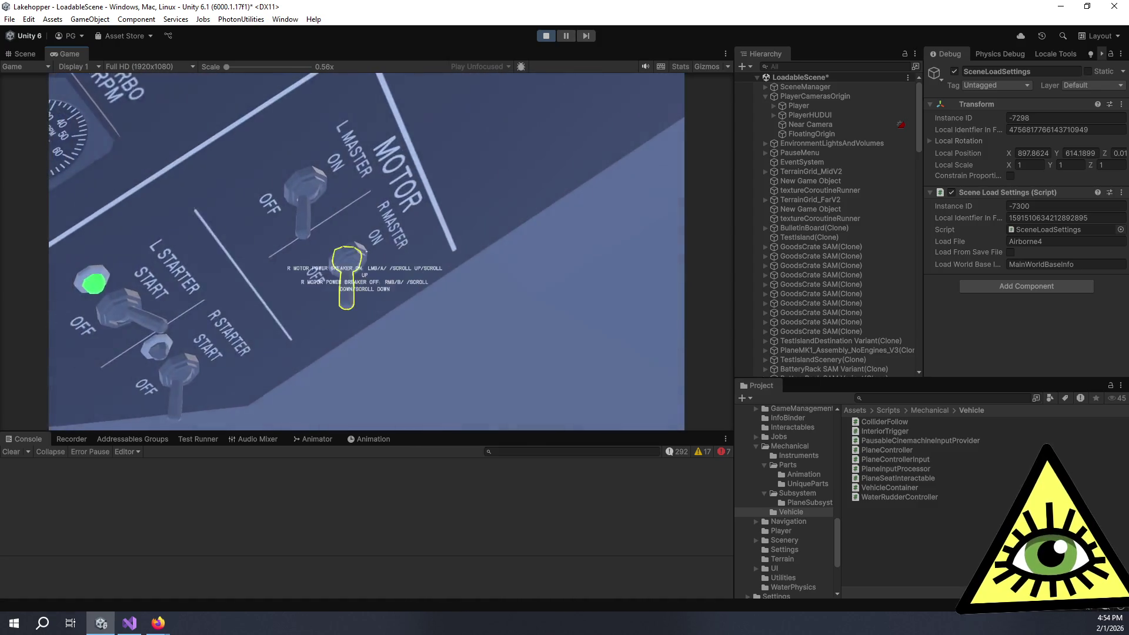
{"action": "key", "text": "s"}
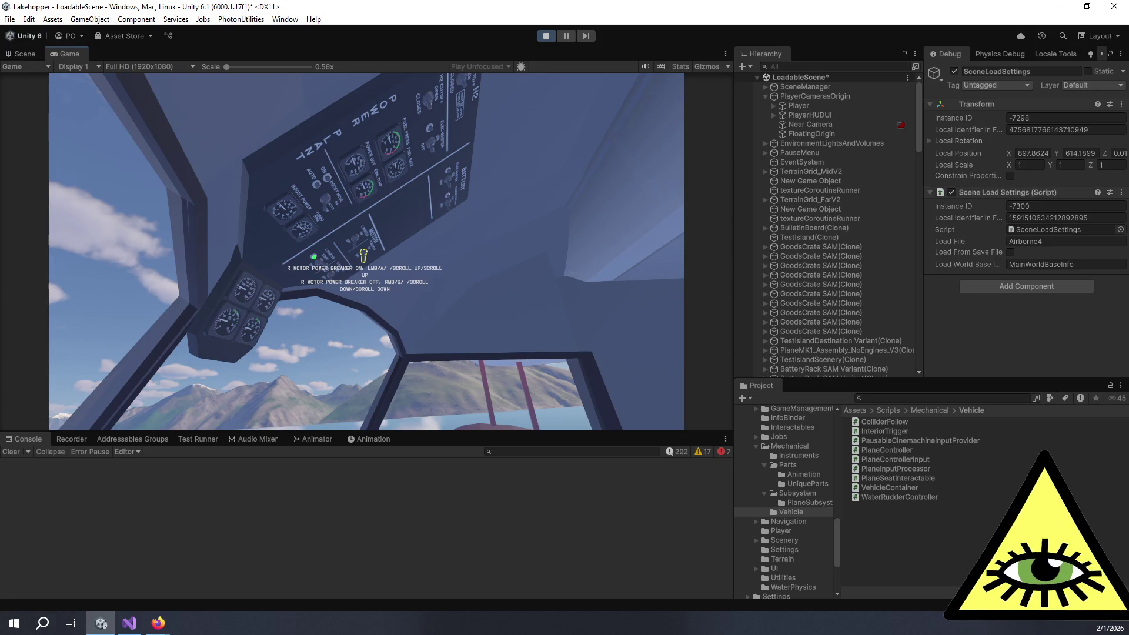
{"action": "key", "text": "alt+Tab"}
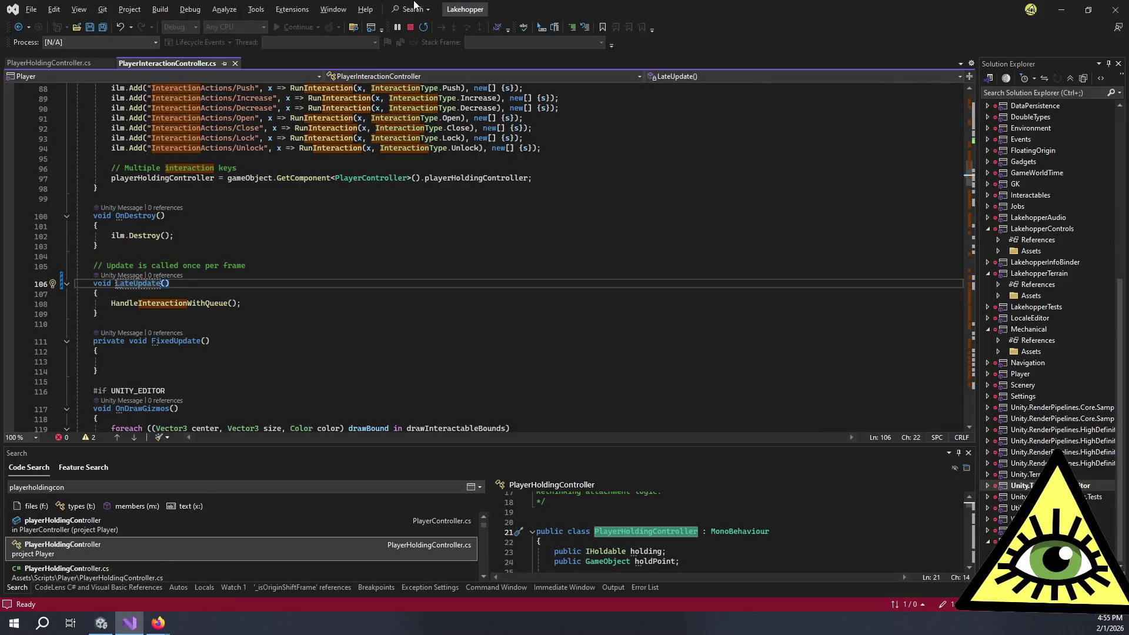
- Search the code for 'subassem' and open the SubassemblyManager class file
{"action": "left_click", "coordinate": [315, 228]}
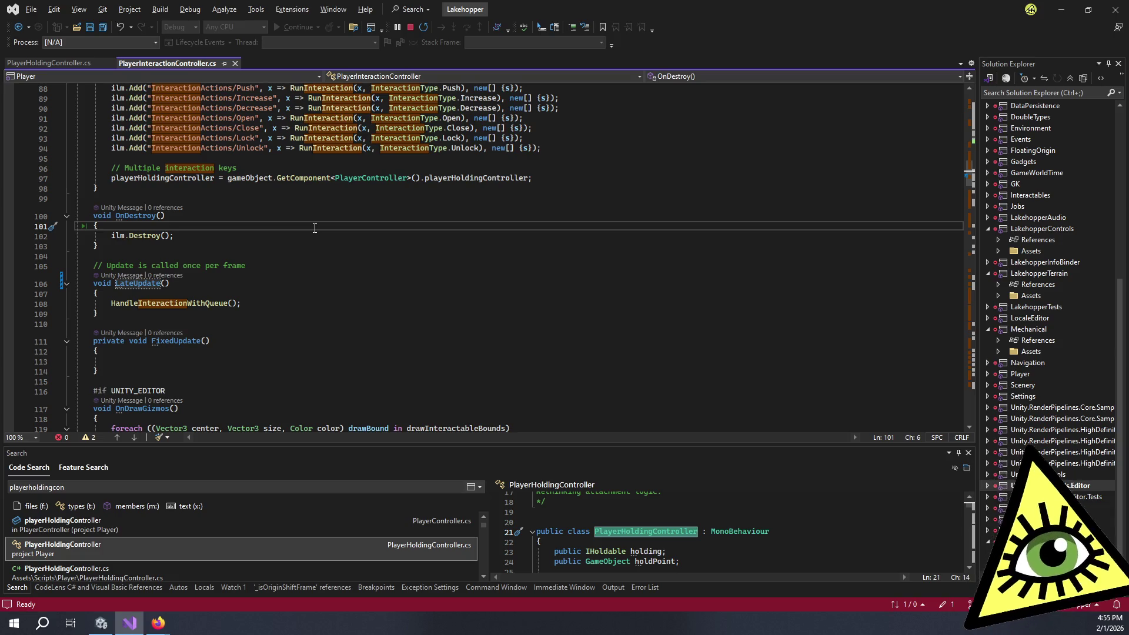
{"action": "left_click", "coordinate": [291, 212]}
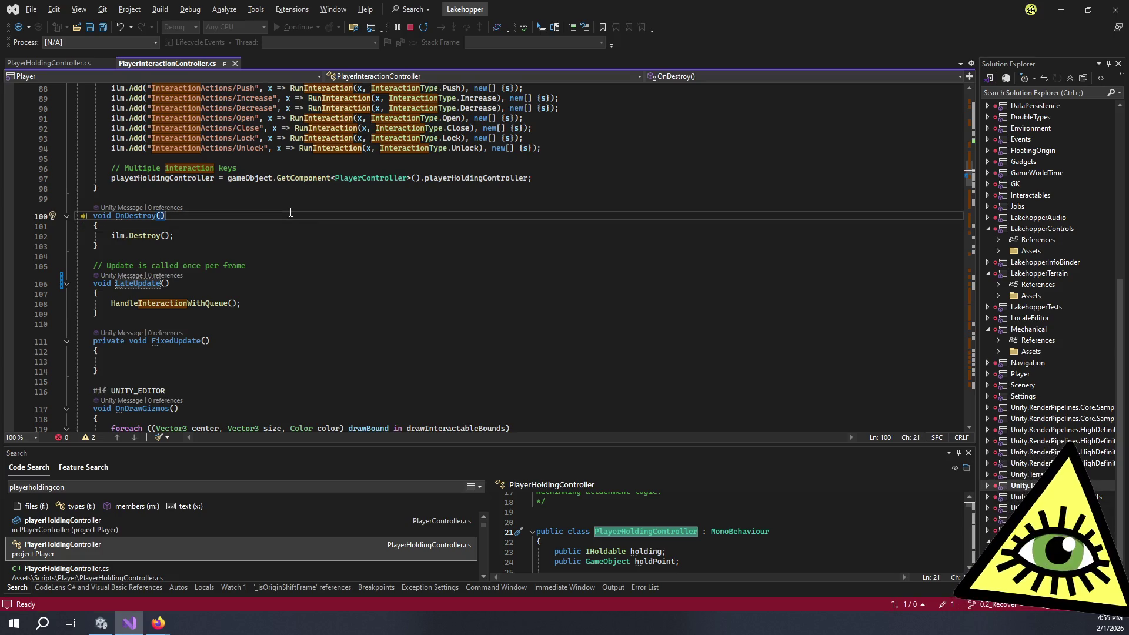
{"action": "key", "text": "ctrl+t"}
{"action": "type", "text": "subassem"}
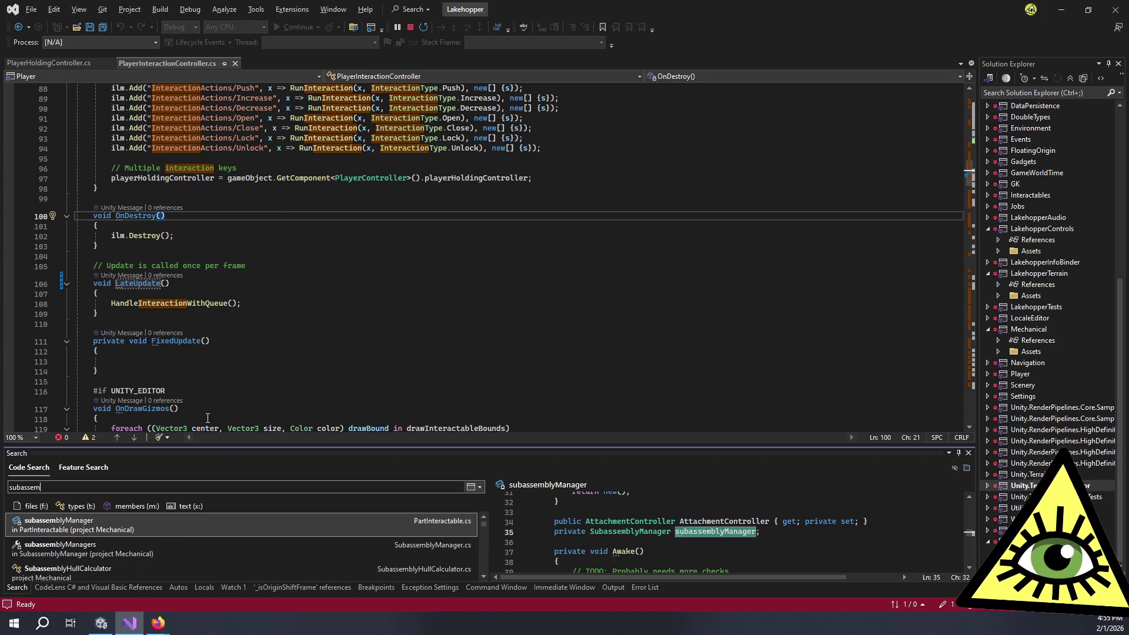
{"action": "left_click_drag", "start_coordinate": [227, 449], "coordinate": [227, 330]}
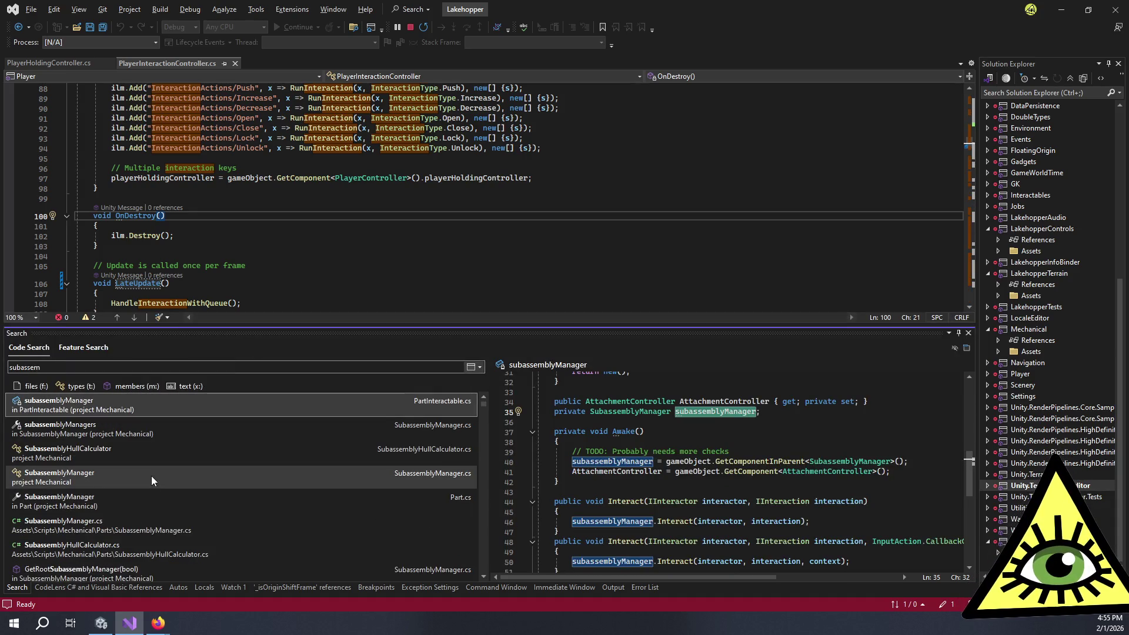
{"action": "double_click", "coordinate": [151, 475]}
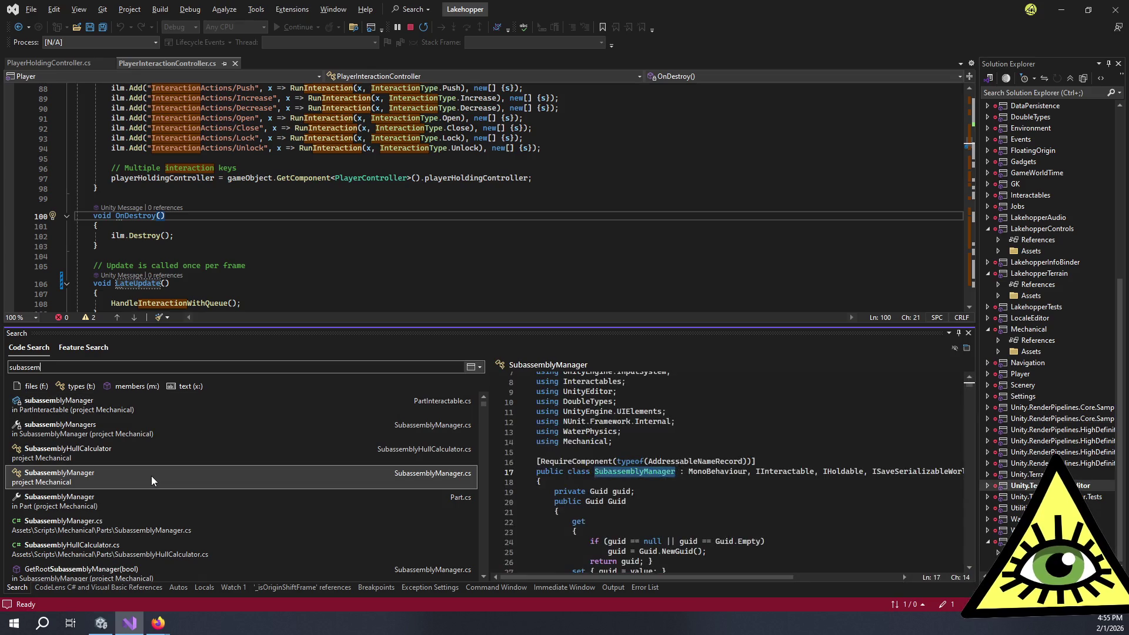
- Scroll down to FixedUpdate and review its _lockedRb locked-movement update block
{"action": "left_click_drag", "start_coordinate": [277, 322], "coordinate": [277, 466]}
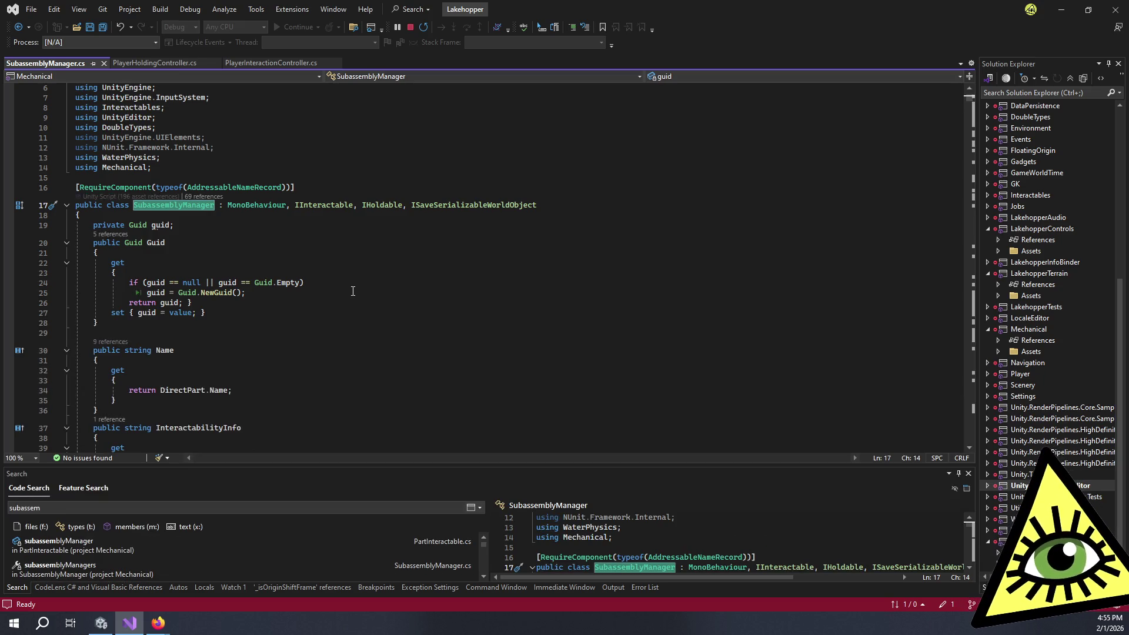
{"action": "scroll", "coordinate": [347, 294], "scroll_direction": "down", "scroll_amount": 7}
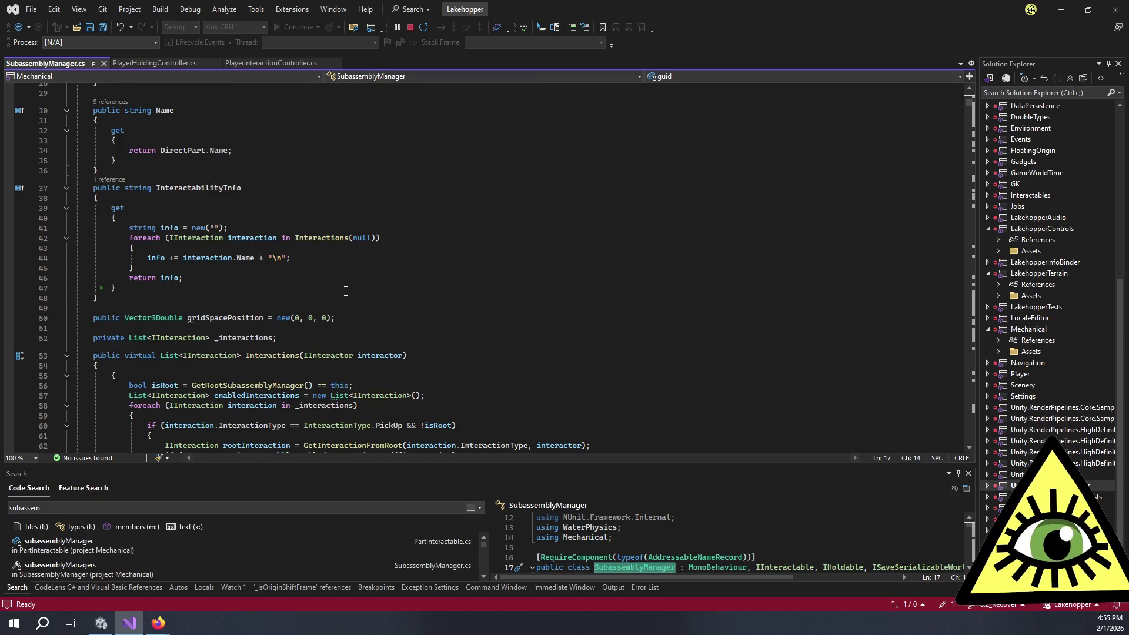
{"action": "scroll", "coordinate": [347, 293], "scroll_direction": "down", "scroll_amount": 7}
{"action": "scroll", "coordinate": [352, 295], "scroll_direction": "down", "scroll_amount": 10}
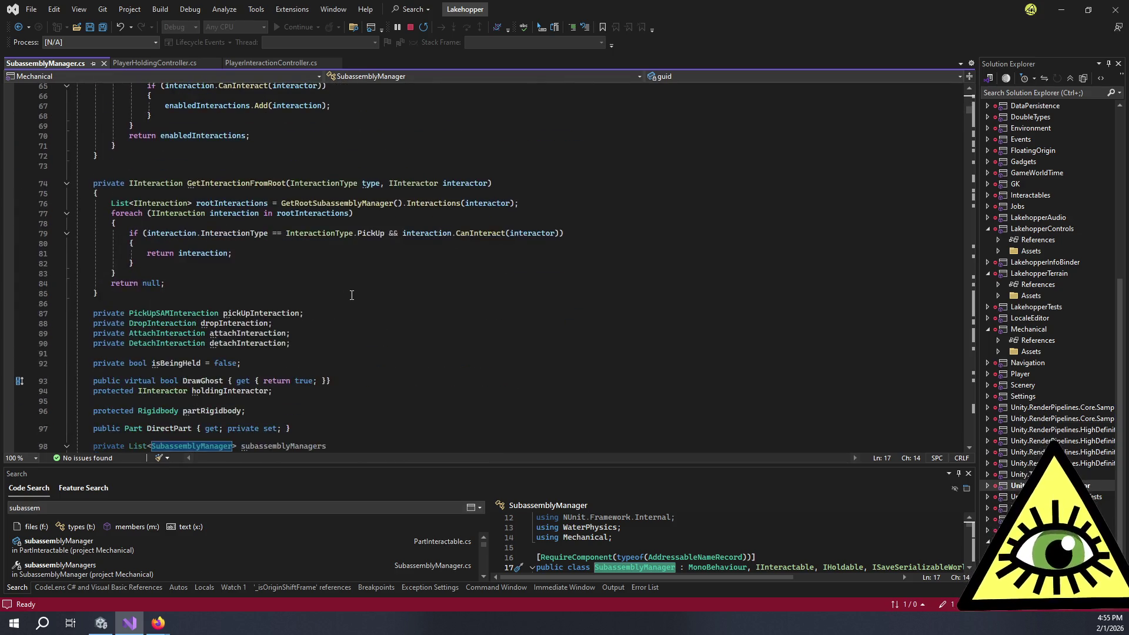
{"action": "scroll", "coordinate": [352, 296], "scroll_direction": "down", "scroll_amount": 20}
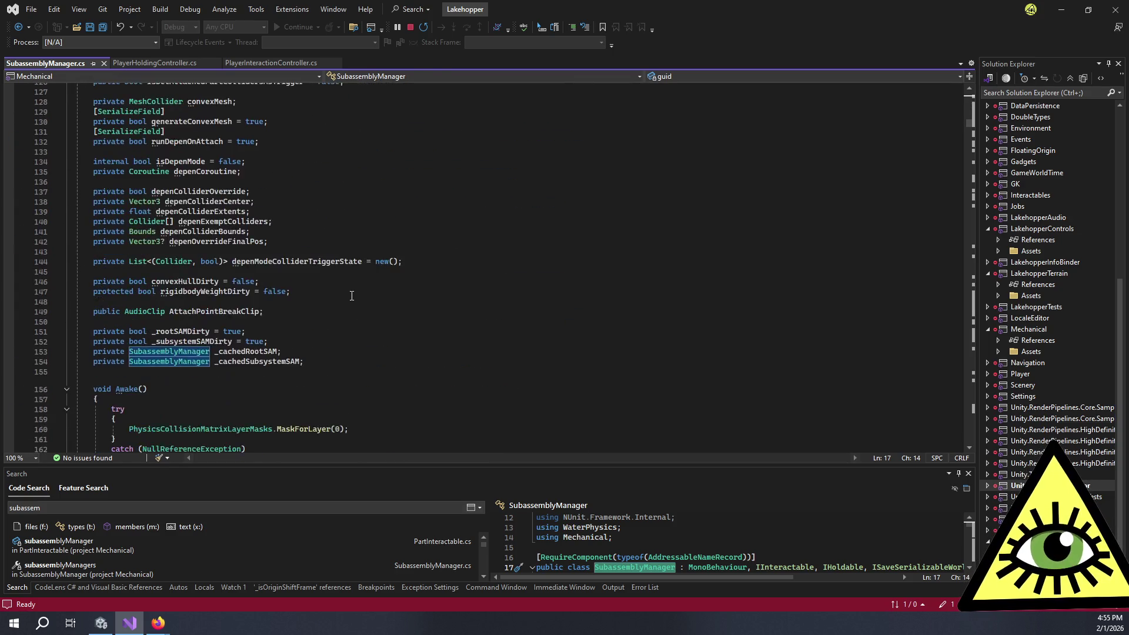
{"action": "scroll", "coordinate": [352, 296], "scroll_direction": "down", "scroll_amount": 20}
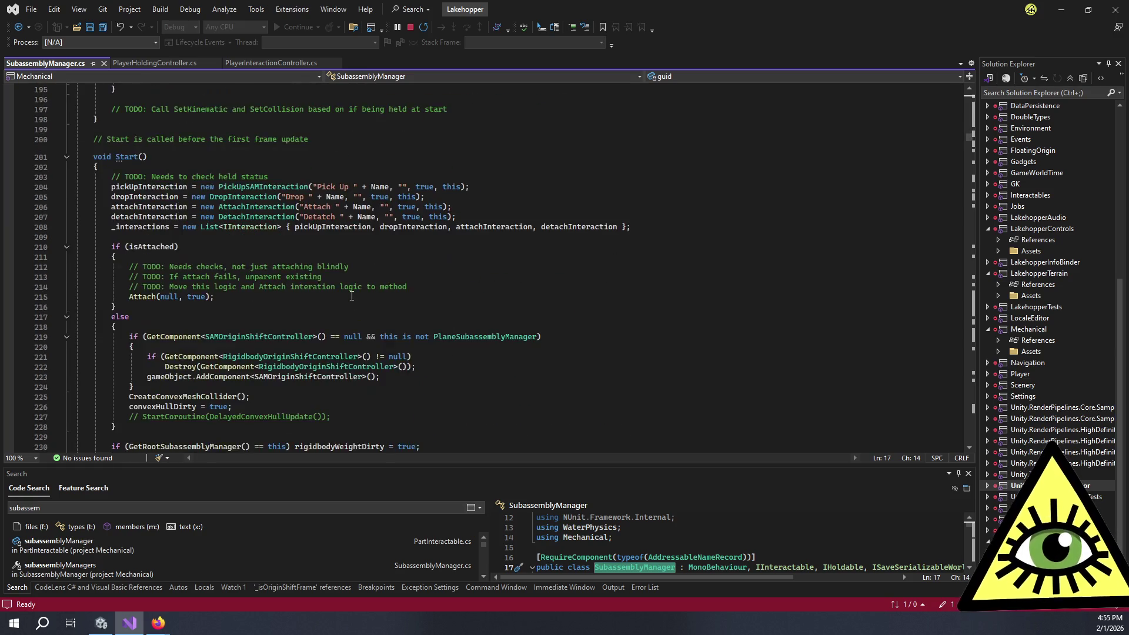
{"action": "scroll", "coordinate": [352, 295], "scroll_direction": "down", "scroll_amount": 12}
{"action": "scroll", "coordinate": [260, 330], "scroll_direction": "up", "scroll_amount": 5}
{"action": "left_click_drag", "start_coordinate": [117, 308], "coordinate": [115, 274]}
{"action": "key", "text": "ctrl+c"}
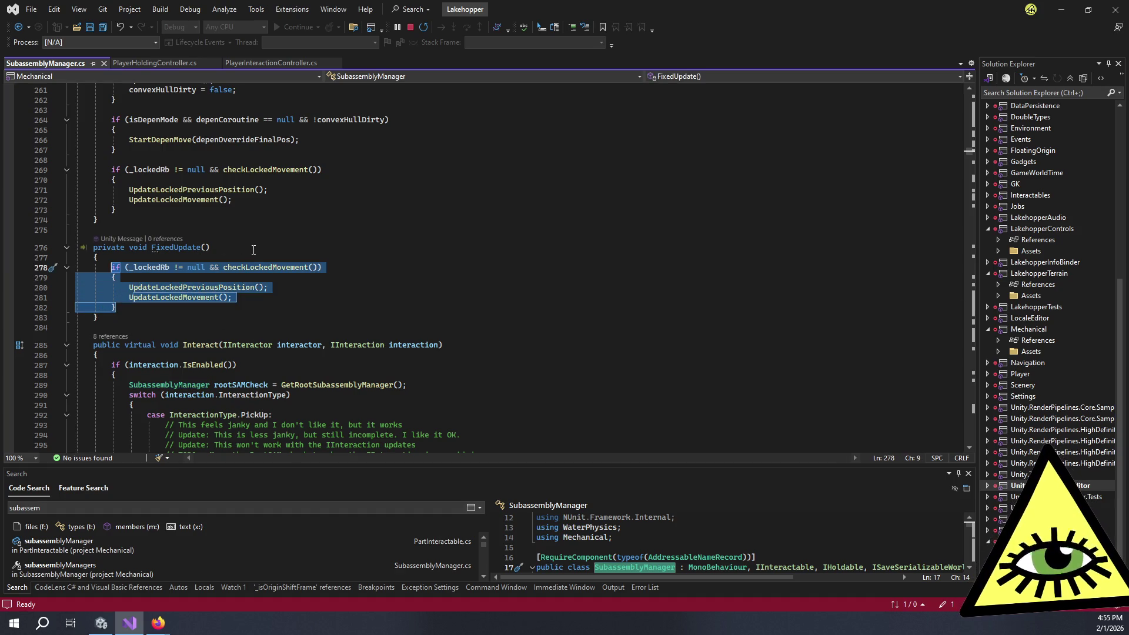
{"action": "left_click", "coordinate": [281, 289]}
{"action": "key", "text": "ctrl+f"}
- Find 'drop' in the file and jump from the Drop call to the Drop method definition
{"action": "type", "text": "drop"}
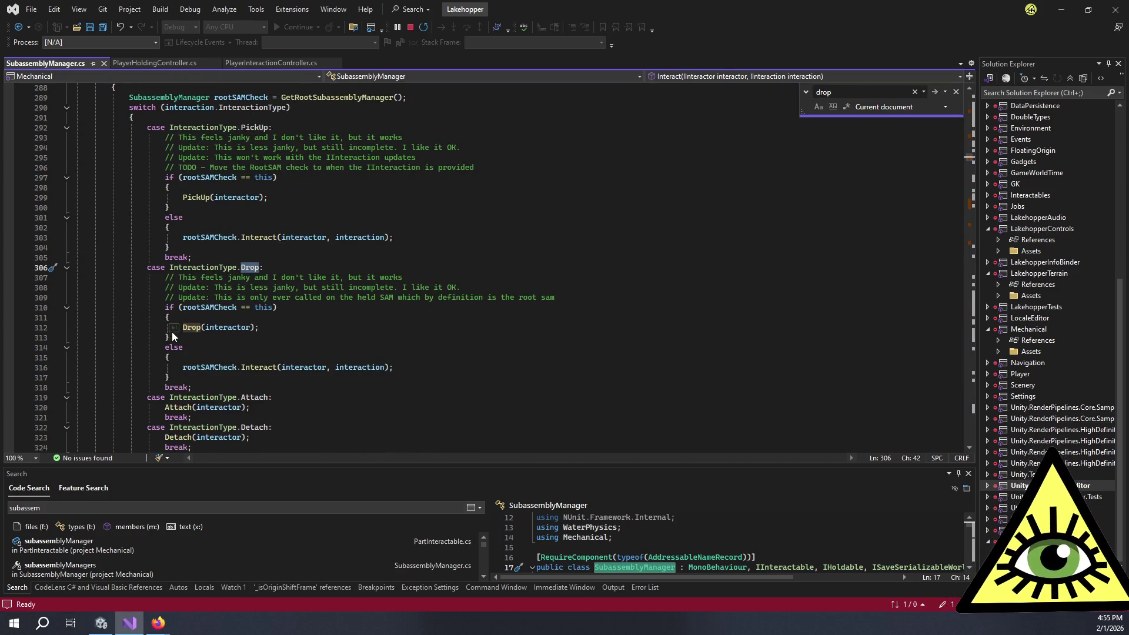
{"action": "left_click", "coordinate": [184, 327]}
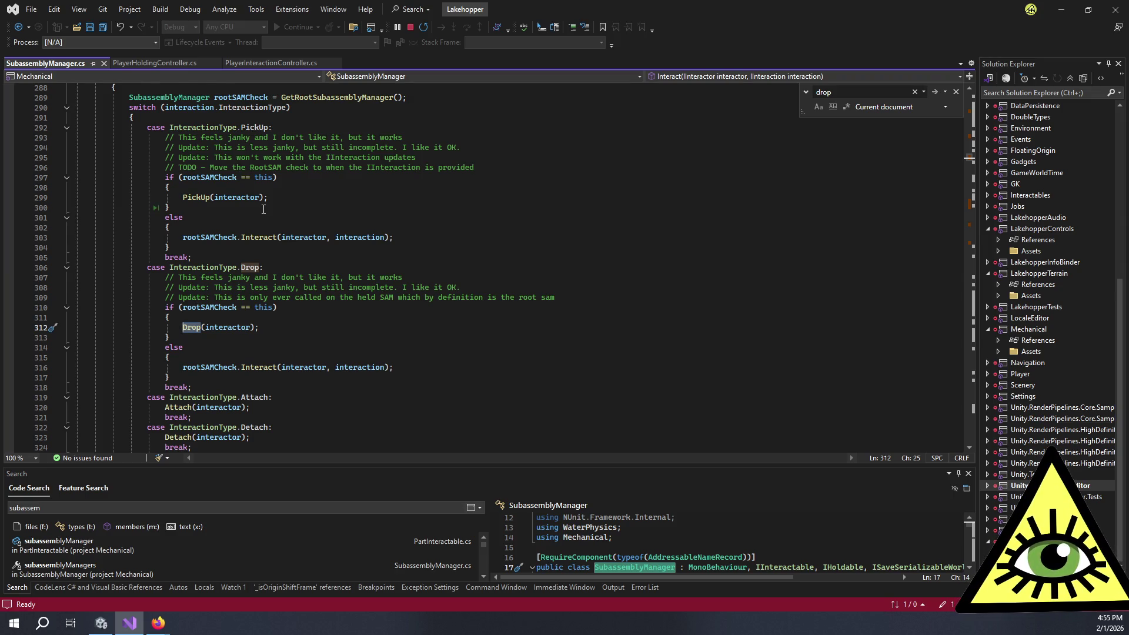
{"action": "key", "text": "F12"}
{"action": "scroll", "coordinate": [292, 199], "scroll_direction": "down", "scroll_amount": 4}
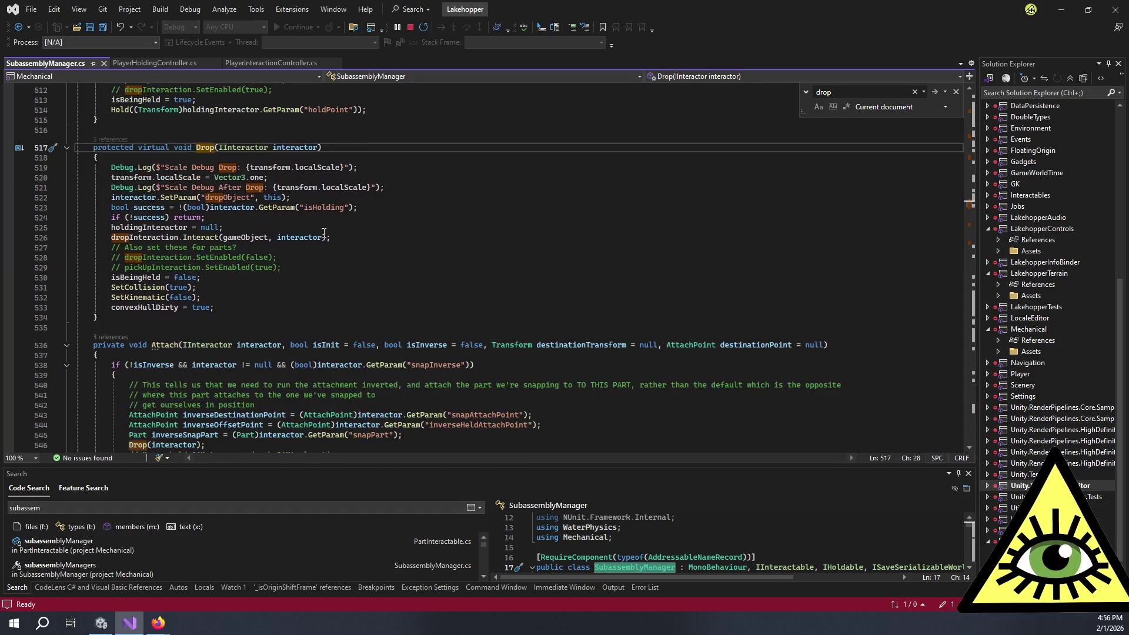
- Insert the if (_lockedRb != null && checkLockedMovement()) update block after SetKinematic(false) and save
{"action": "left_click", "coordinate": [248, 298]}
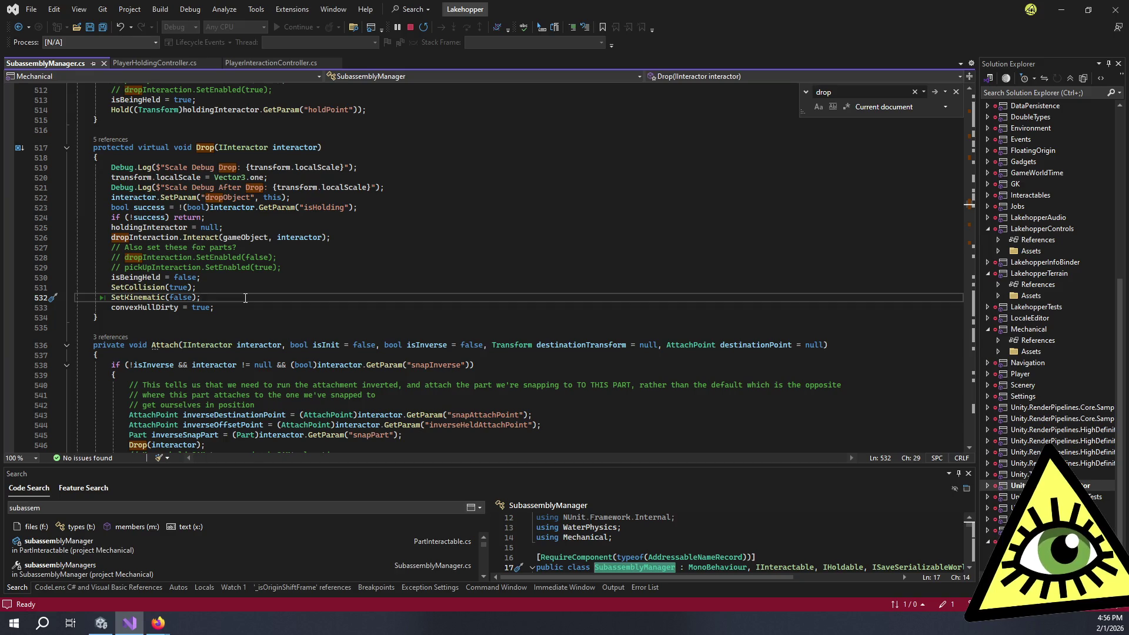
{"action": "left_click", "coordinate": [243, 306]}
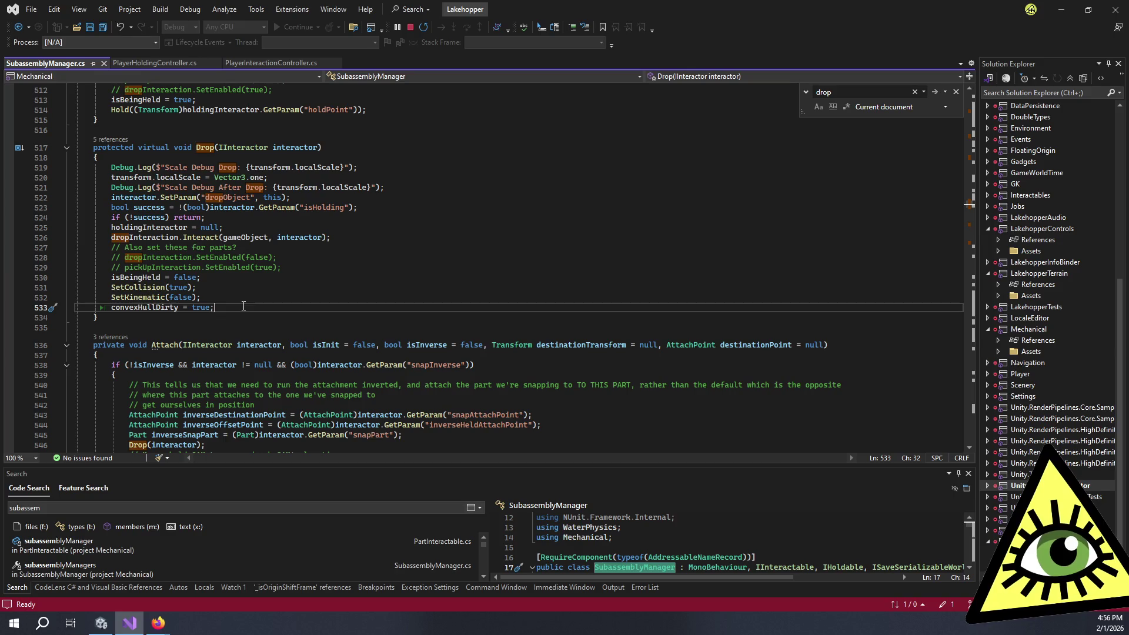
{"action": "key", "text": "Up"}
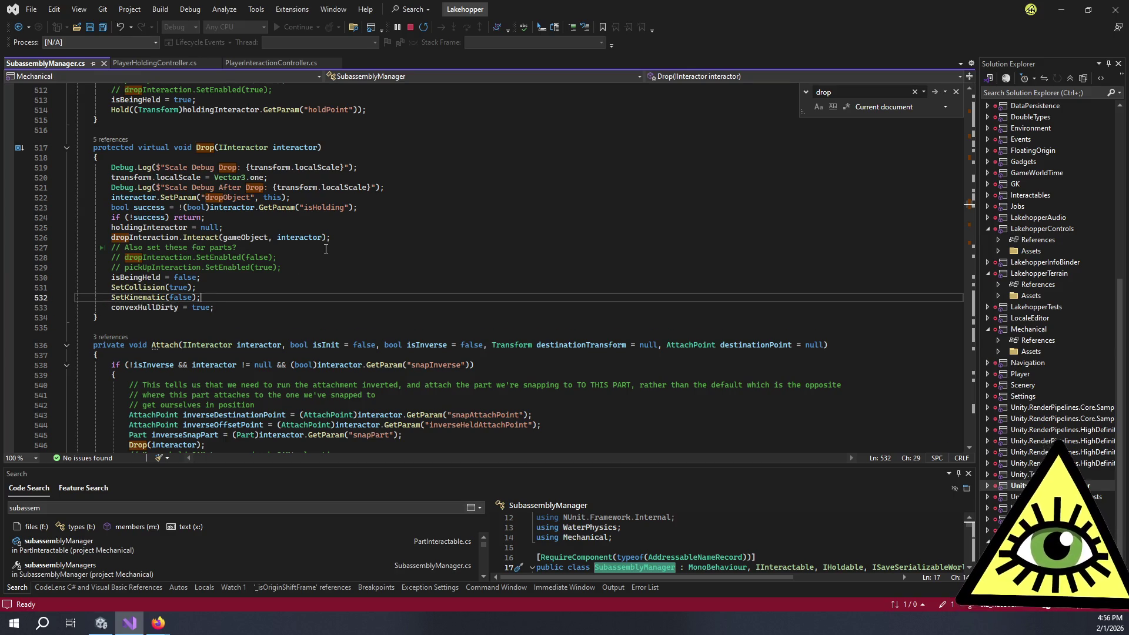
{"action": "key", "text": "Return"}
{"action": "key", "text": "Return"}
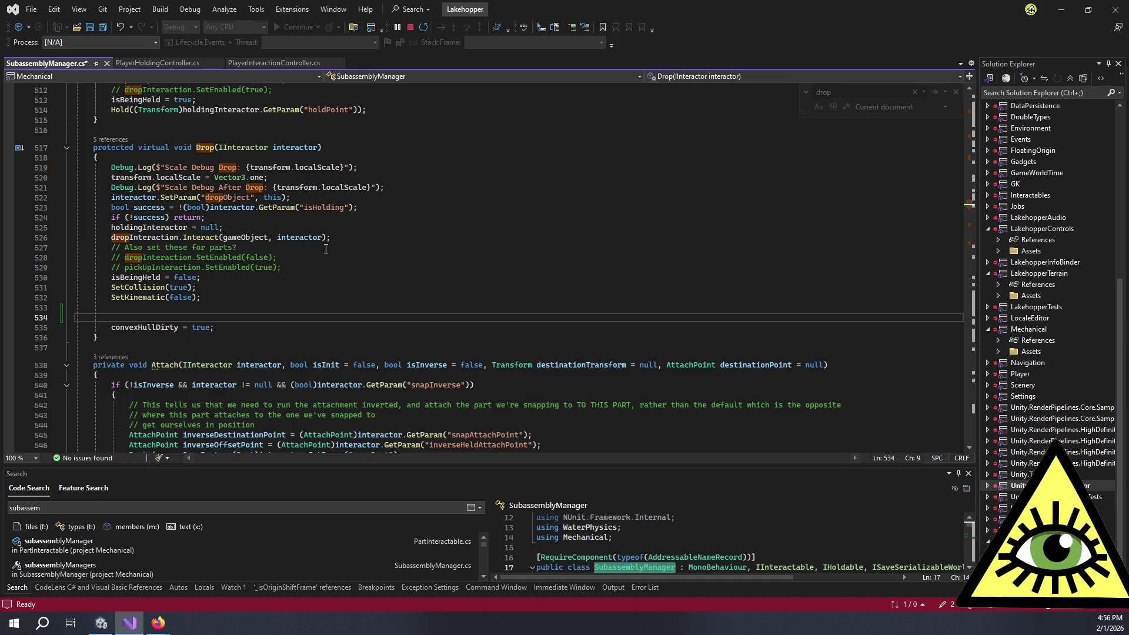
{"action": "key", "text": "ctrl+v"}
{"action": "key", "text": "Return"}
{"action": "key", "text": "ctrl+s"}
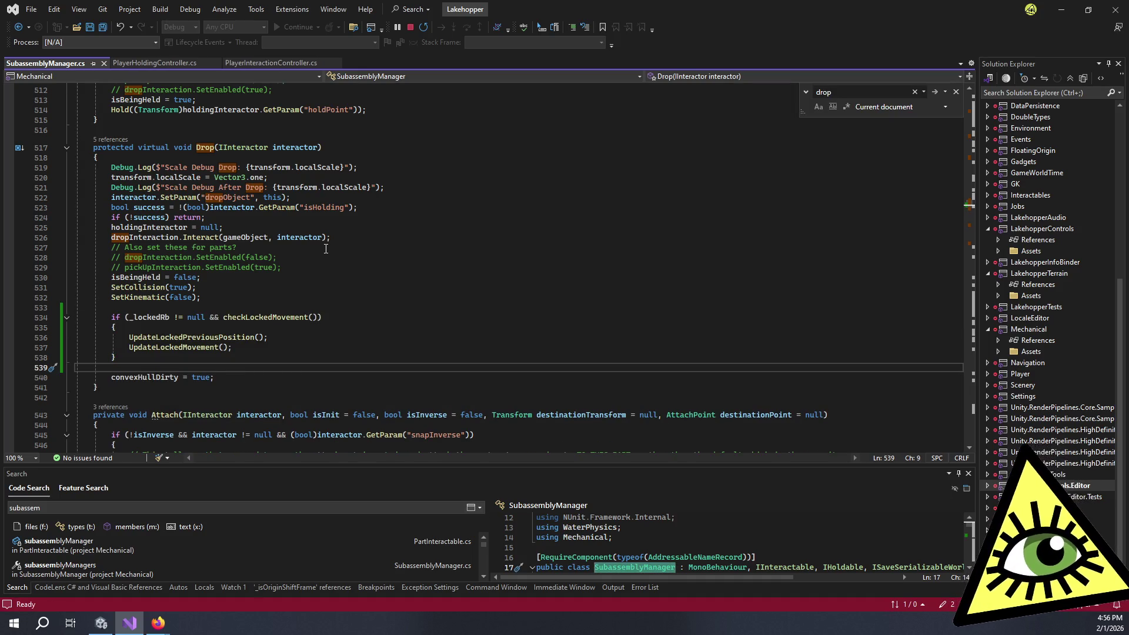
- Go to the checkLockedMovement definition and review its IsAttached check and return statements
{"action": "left_click", "coordinate": [288, 317]}
{"action": "key", "text": "F12"}
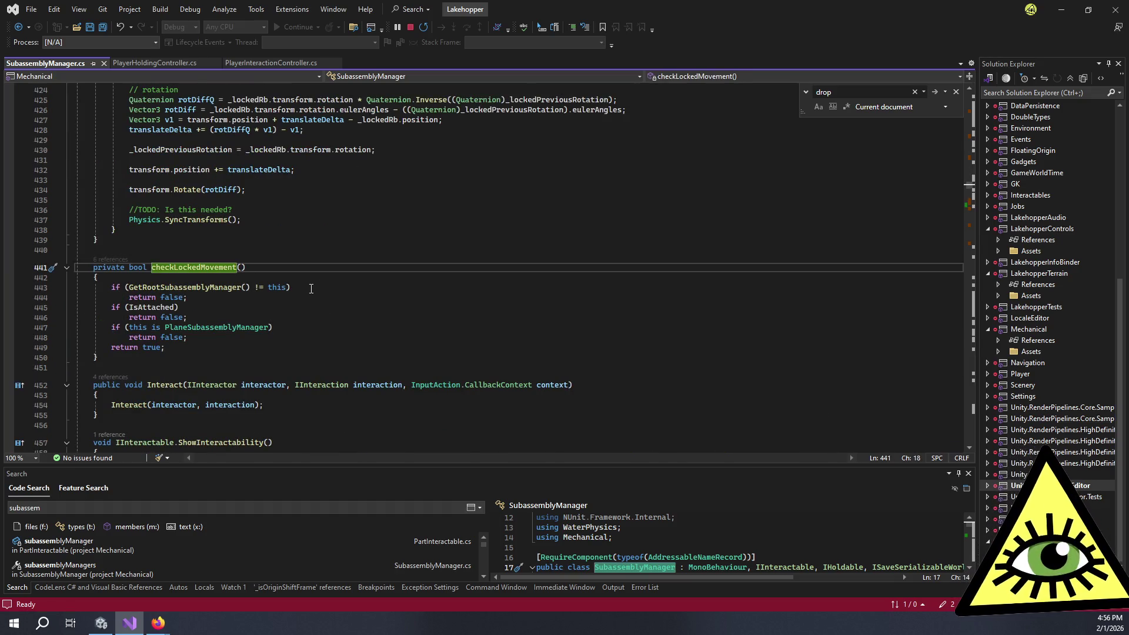
{"action": "left_click", "coordinate": [307, 293]}
{"action": "left_click", "coordinate": [297, 307]}
{"action": "left_click", "coordinate": [288, 327]}
{"action": "left_click", "coordinate": [276, 337]}
{"action": "left_click", "coordinate": [249, 318]}
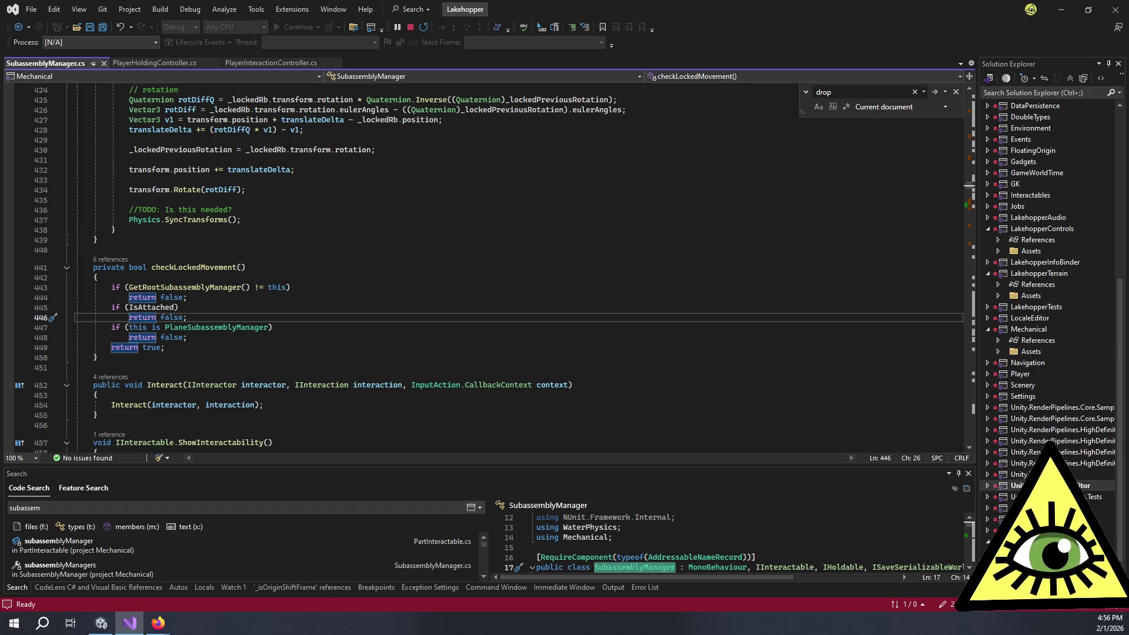
{"action": "left_click", "coordinate": [102, 623]}
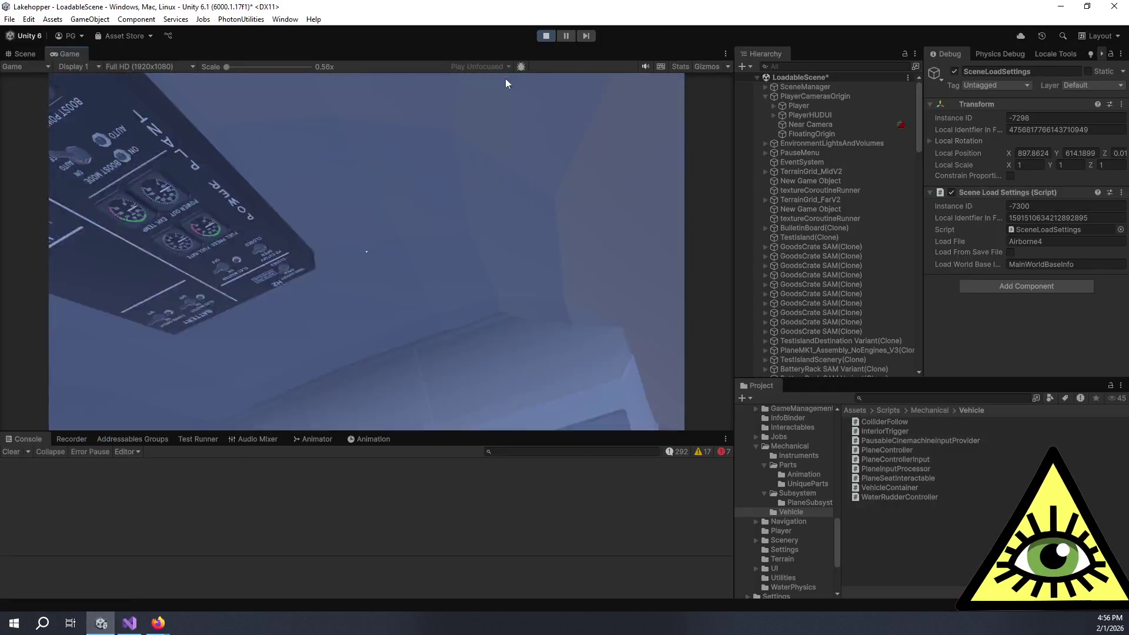
- Exit play mode so Unity recompiles the SubassemblyManager.cs change
{"action": "left_click", "coordinate": [548, 36]}
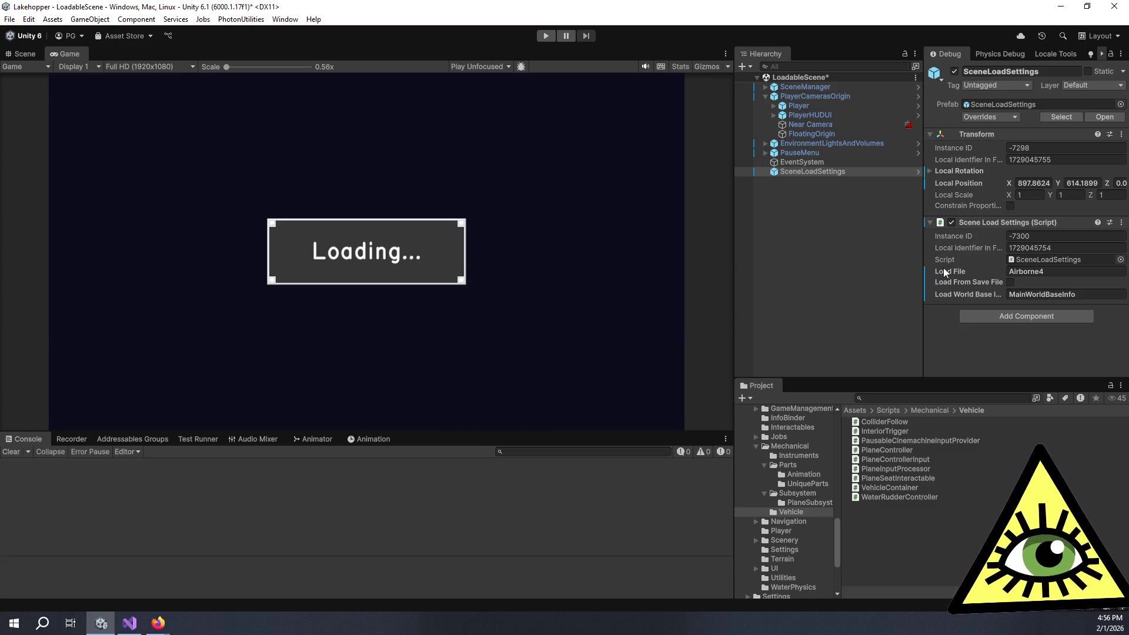
{"action": "left_click", "coordinate": [29, 19]}
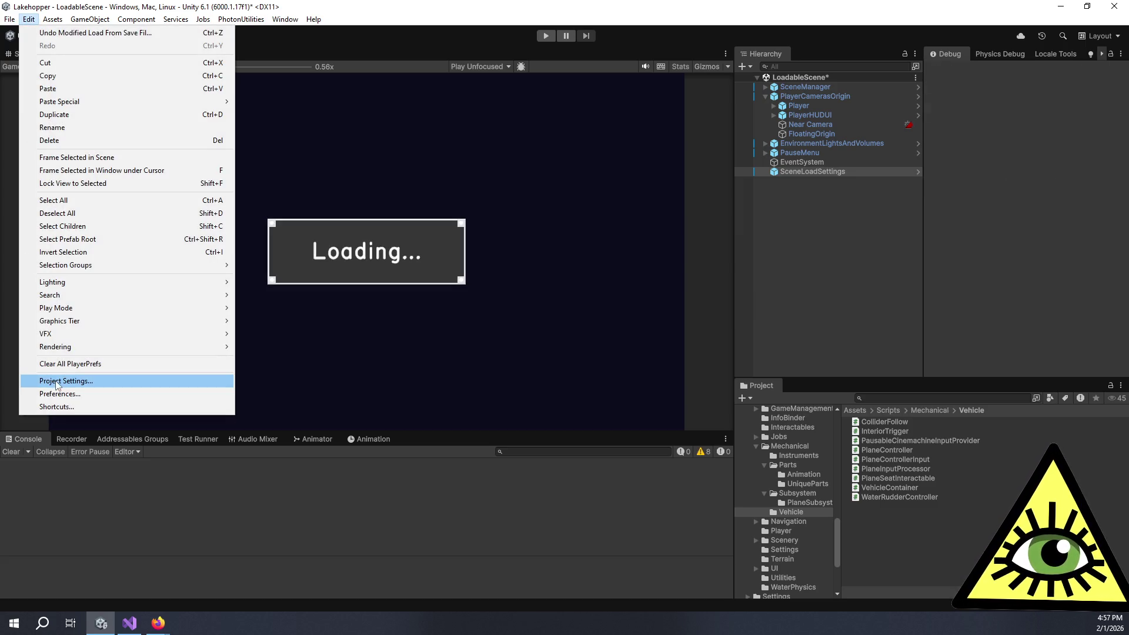
{"action": "left_click", "coordinate": [57, 381]}
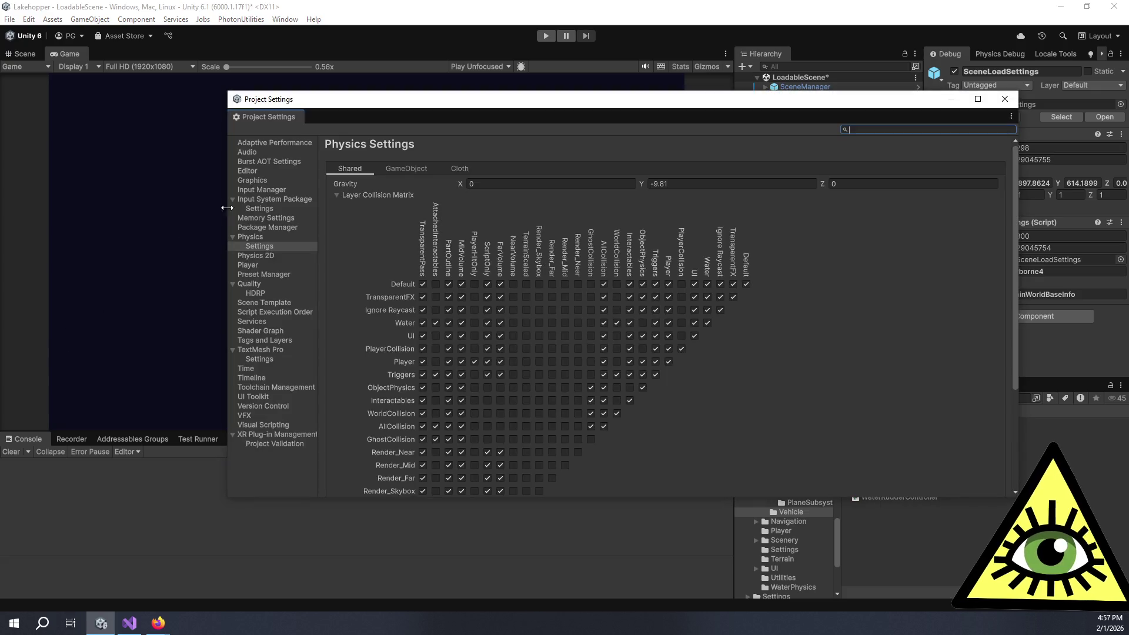
{"action": "left_click", "coordinate": [273, 313]}
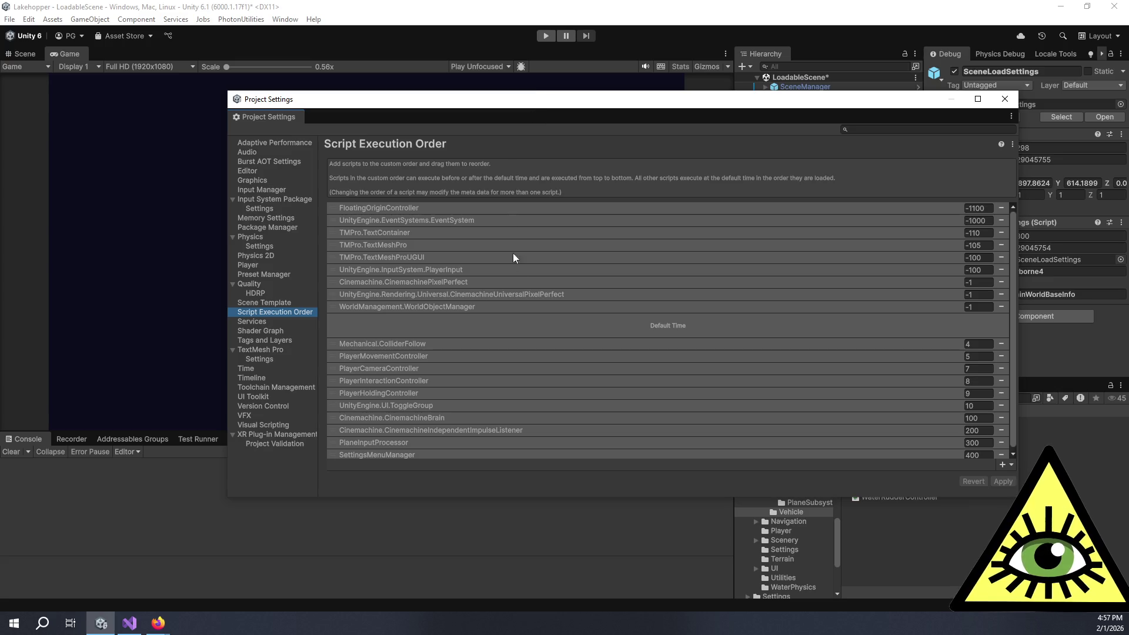
{"action": "scroll", "coordinate": [421, 367], "scroll_direction": "down", "scroll_amount": 1}
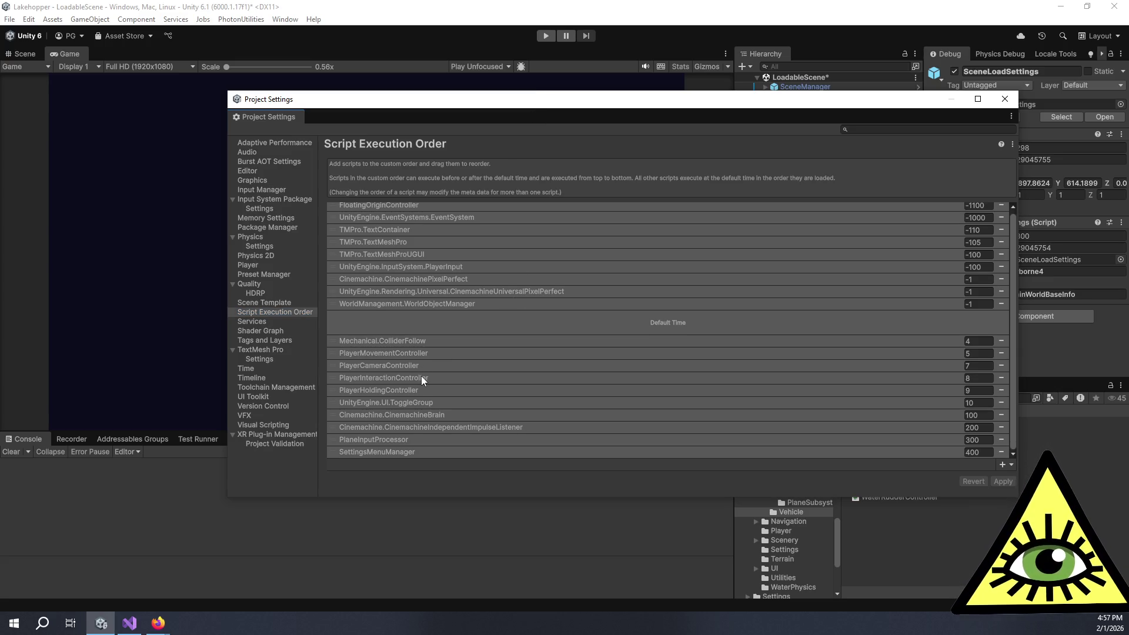
{"action": "left_click_drag", "start_coordinate": [422, 376], "coordinate": [422, 377]}
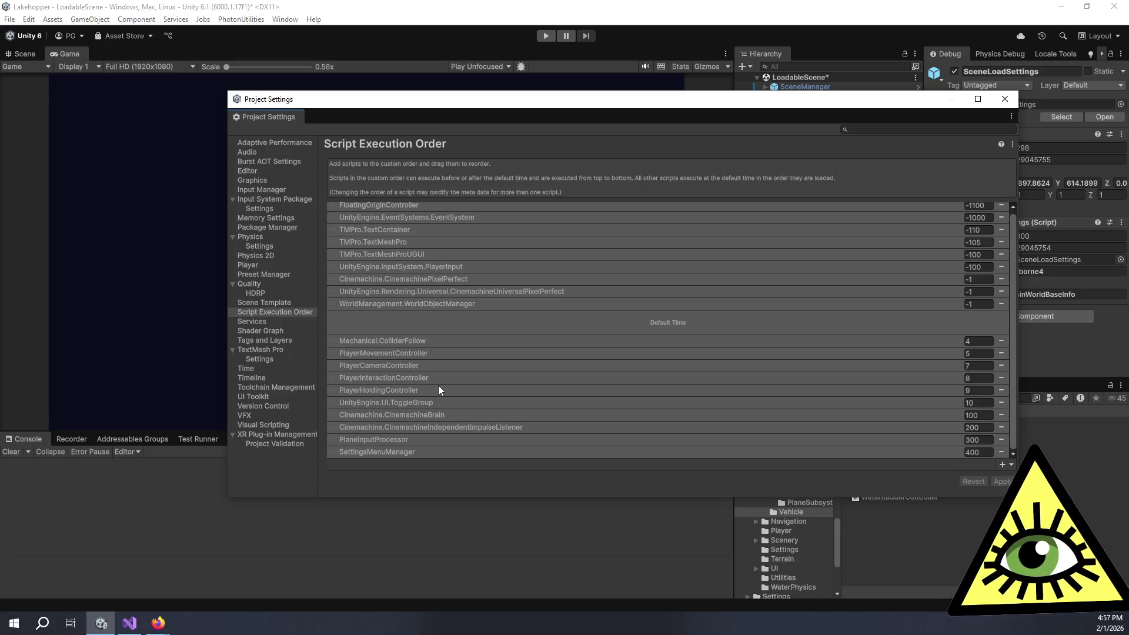
{"action": "scroll", "coordinate": [439, 386], "scroll_direction": "up", "scroll_amount": 1}
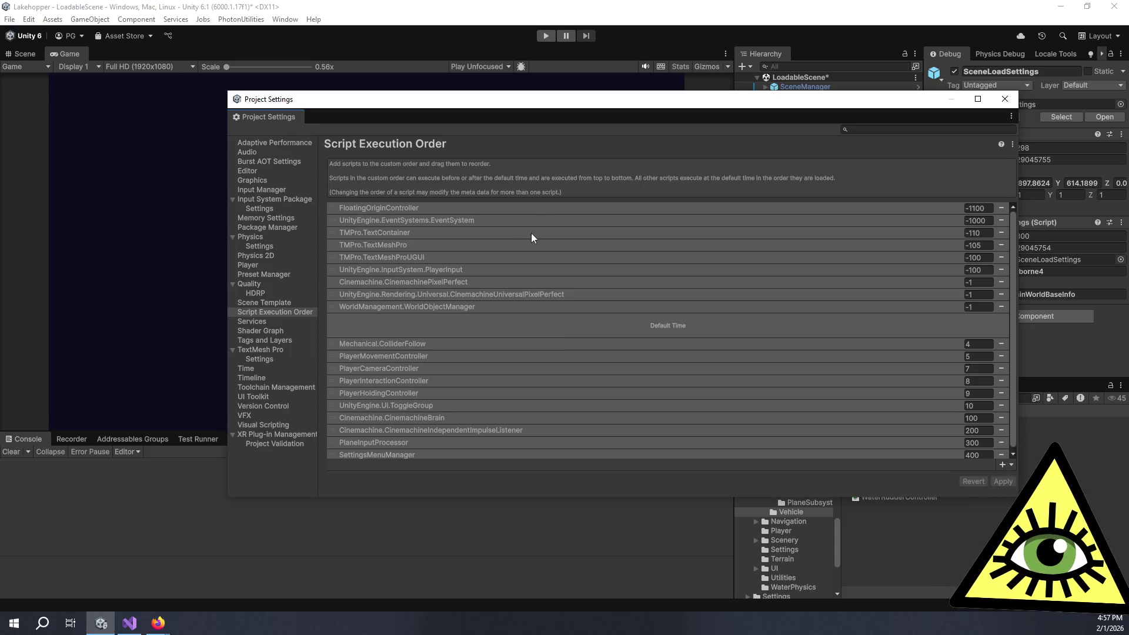
{"action": "left_click_drag", "start_coordinate": [559, 123], "coordinate": [454, 158]}
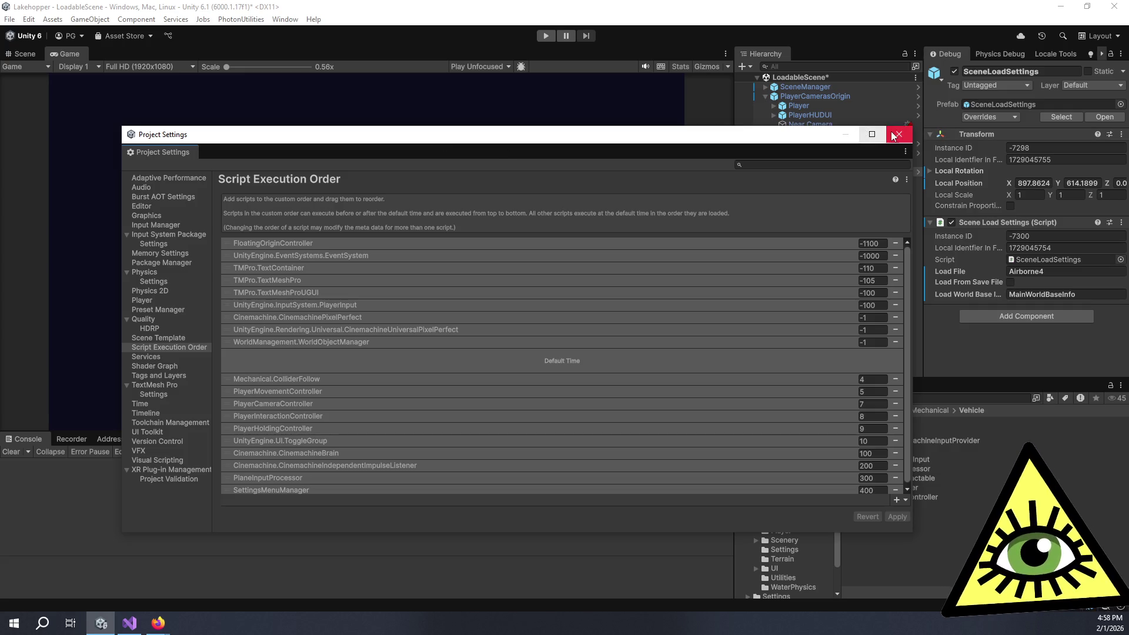
{"action": "left_click", "coordinate": [895, 135]}
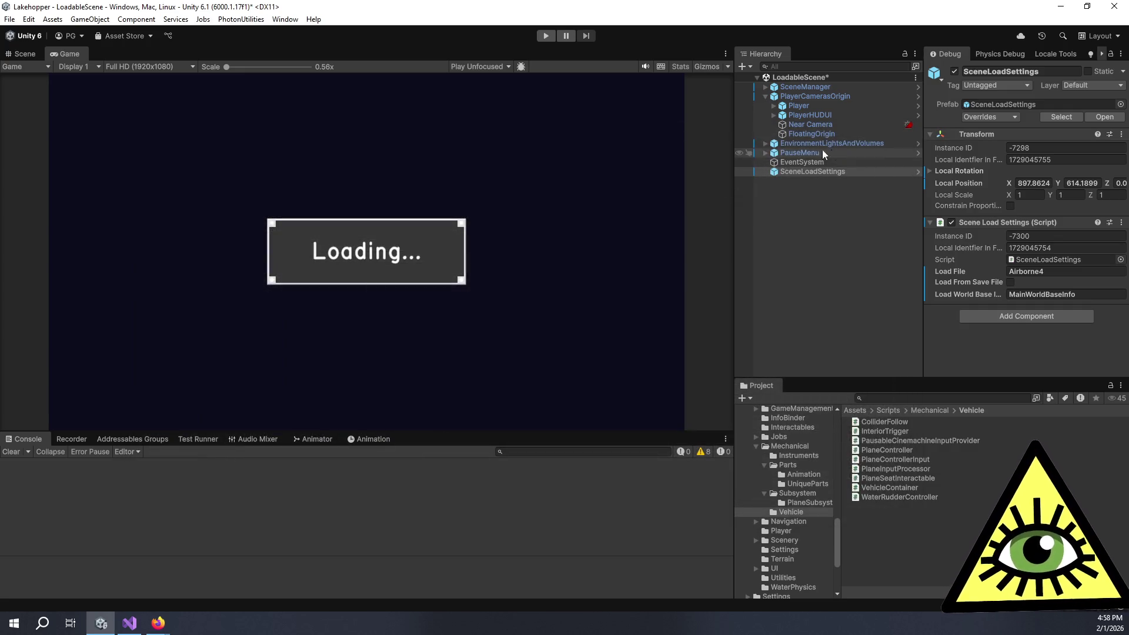
- Select Player and scroll its Inspector down to the Player Holding Controller, resizing the side panels
{"action": "left_click", "coordinate": [790, 107]}
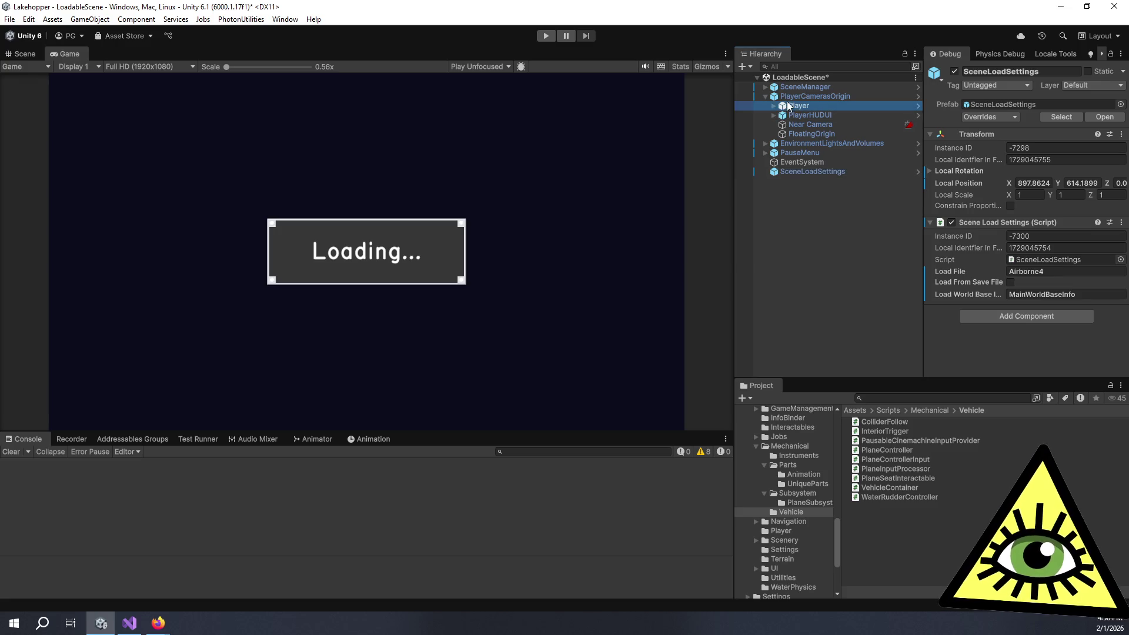
{"action": "scroll", "coordinate": [991, 222], "scroll_direction": "down", "scroll_amount": 4}
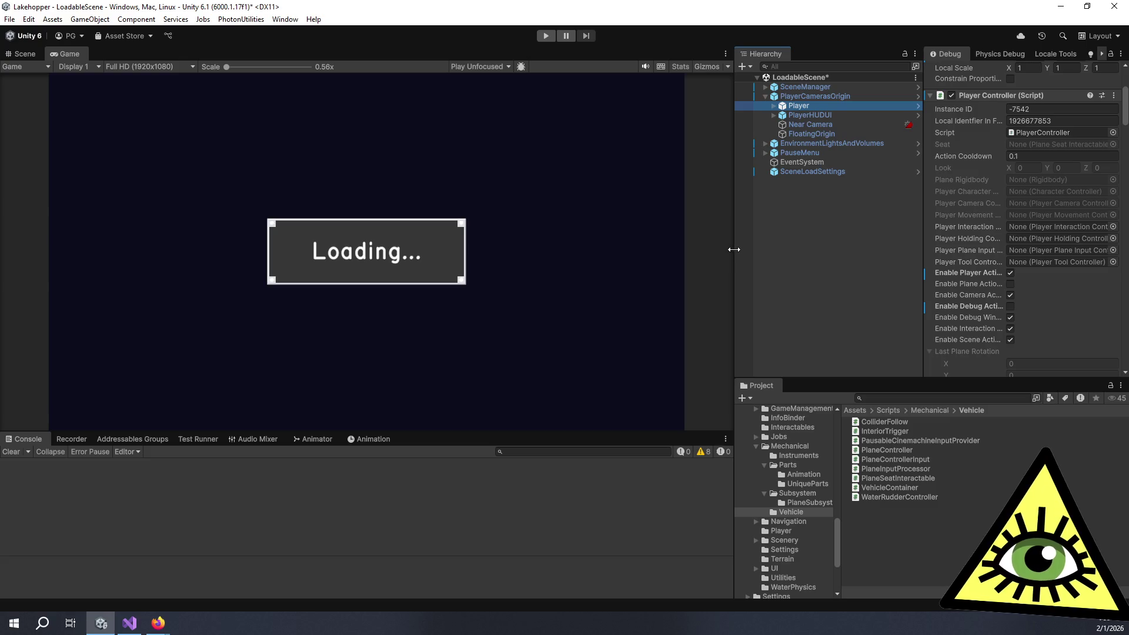
{"action": "left_click_drag", "start_coordinate": [734, 249], "coordinate": [645, 250]}
{"action": "scroll", "coordinate": [1010, 241], "scroll_direction": "down", "scroll_amount": 15}
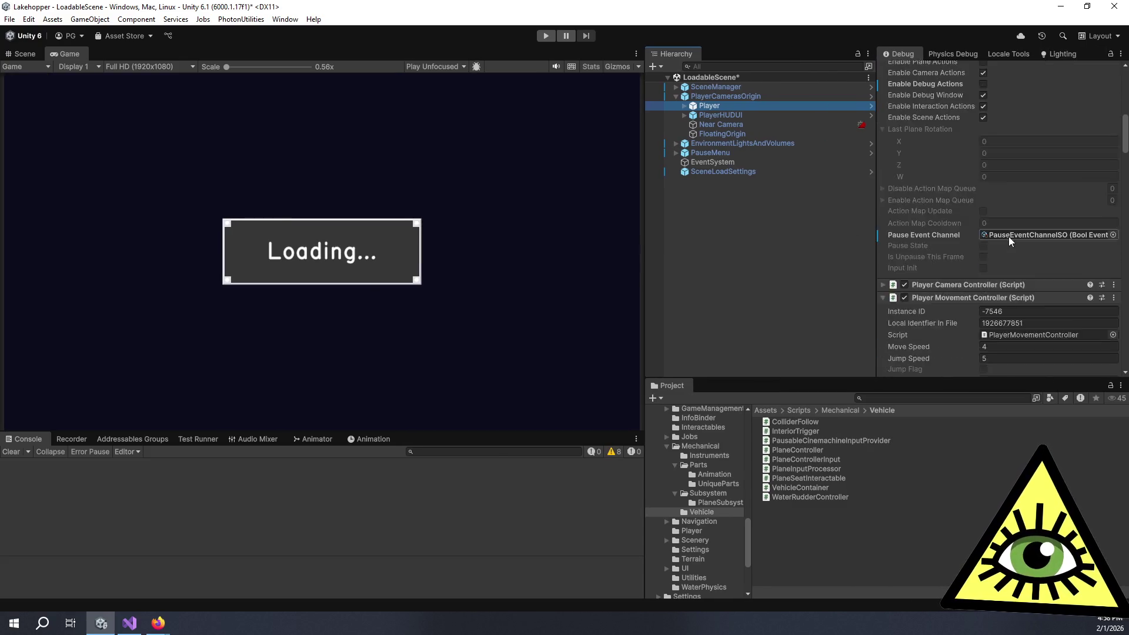
{"action": "scroll", "coordinate": [1010, 241], "scroll_direction": "down", "scroll_amount": 5}
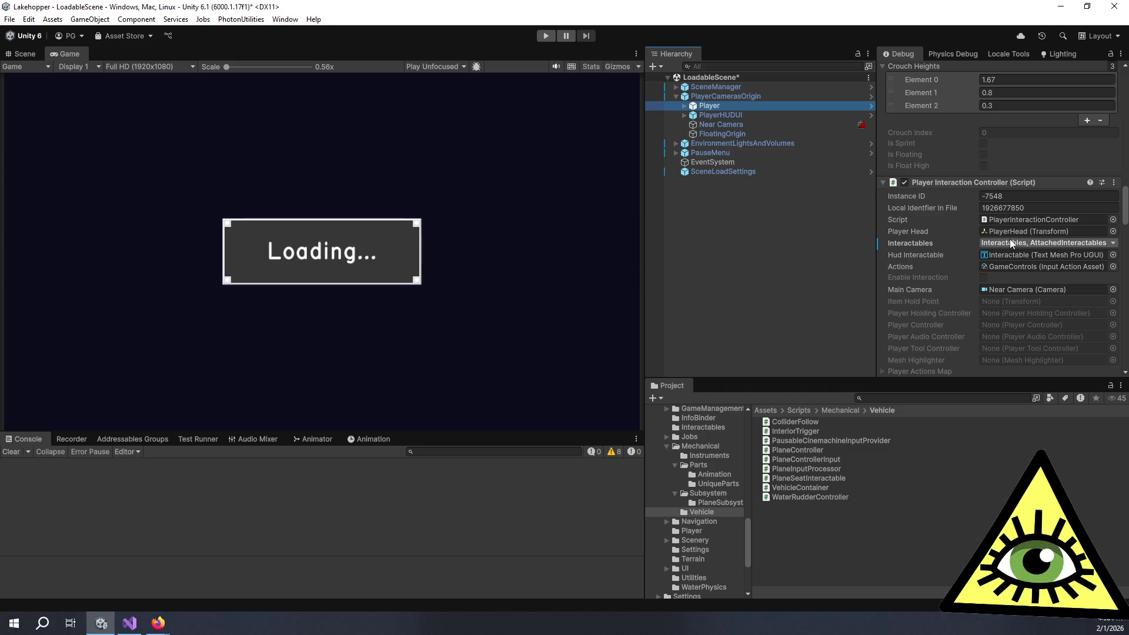
{"action": "scroll", "coordinate": [981, 236], "scroll_direction": "down", "scroll_amount": 10}
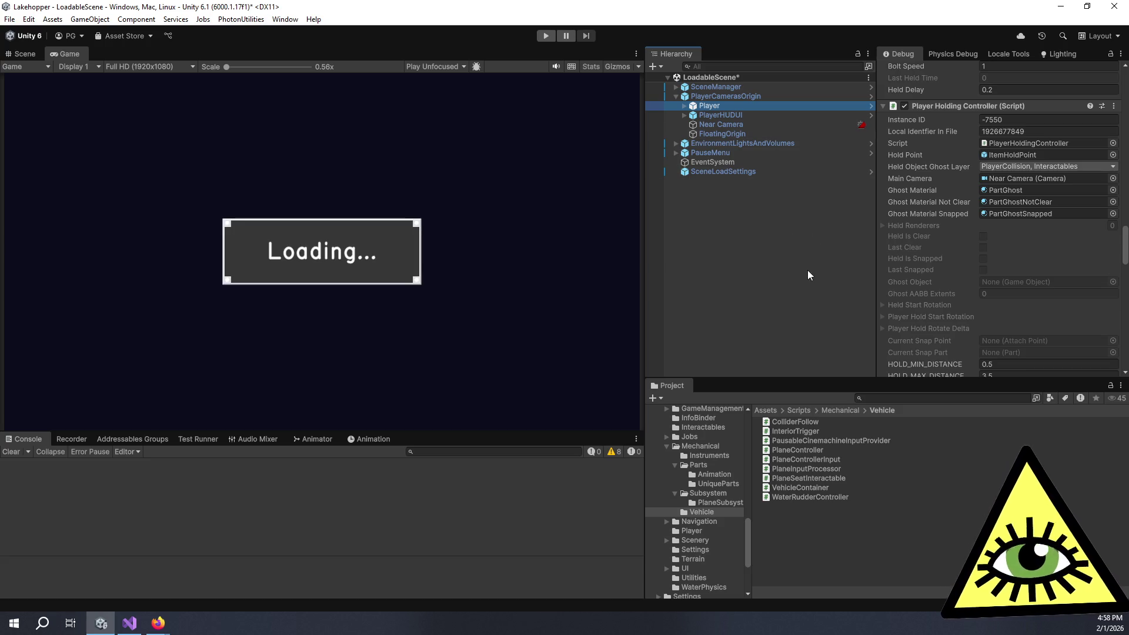
{"action": "left_click_drag", "start_coordinate": [643, 252], "coordinate": [767, 259]}
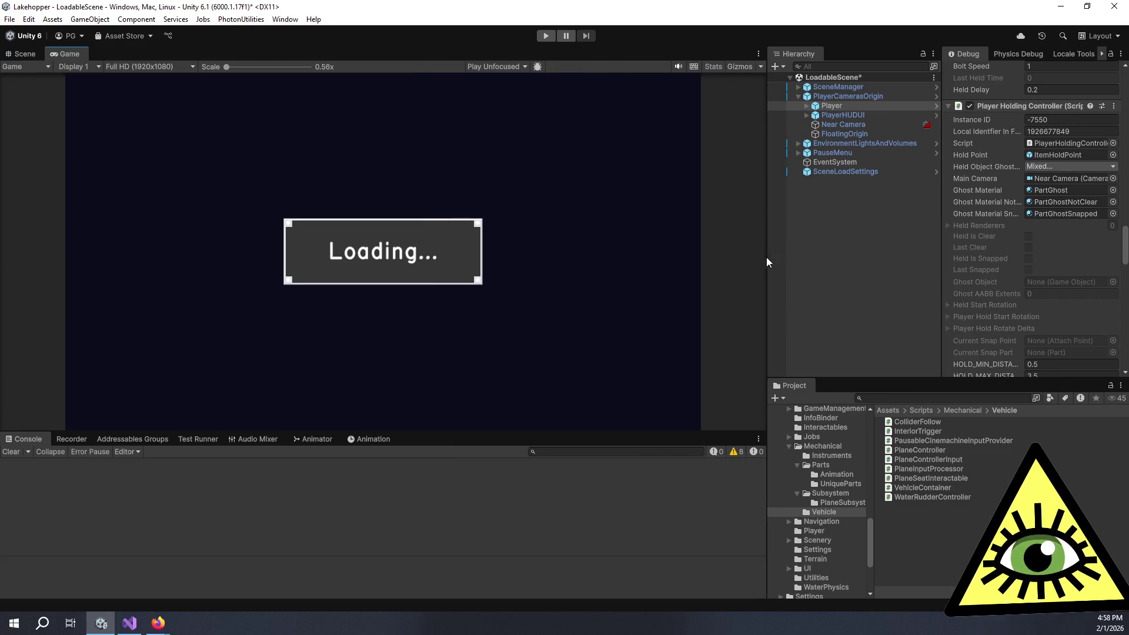
{"action": "left_click_drag", "start_coordinate": [767, 321], "coordinate": [783, 320]}
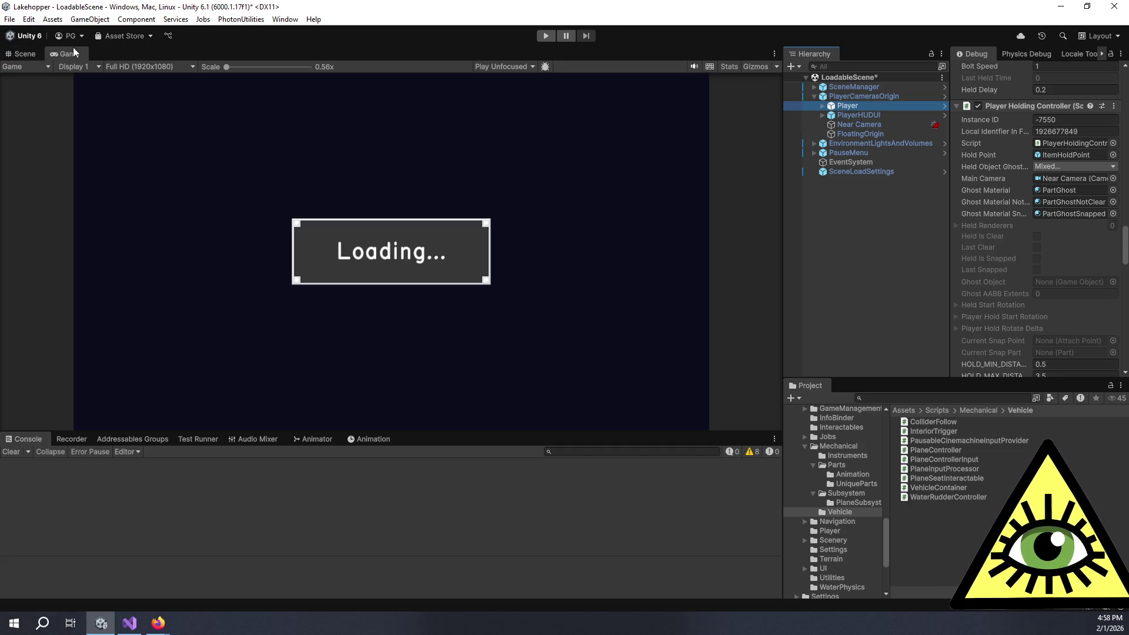
- Focus the game view, make it taller, and widen the side panels again
{"action": "left_click", "coordinate": [106, 53]}
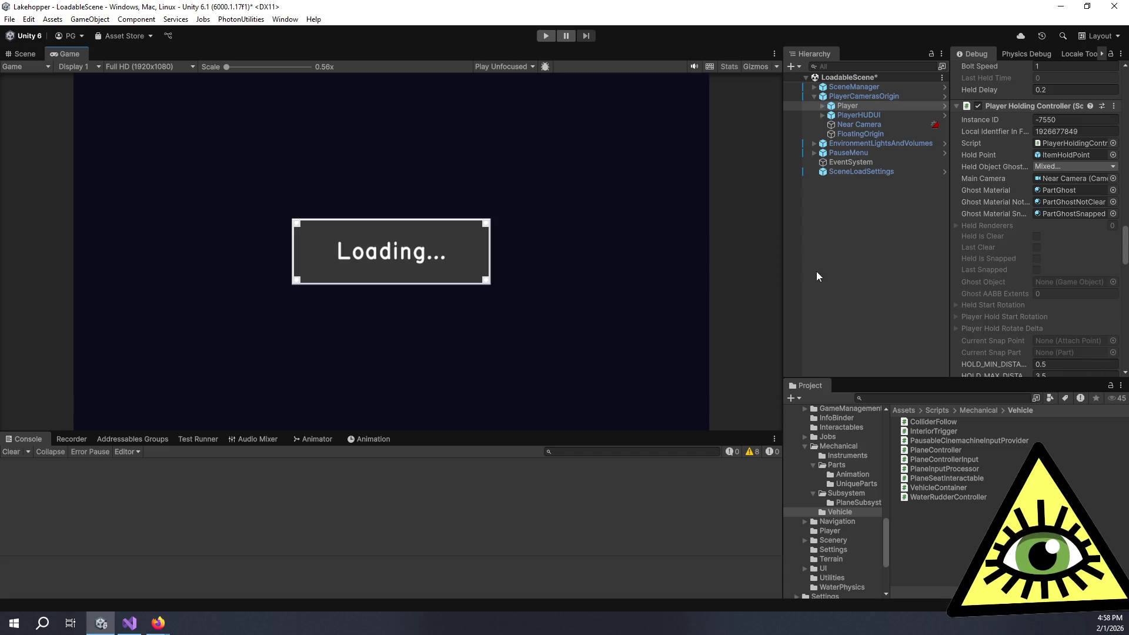
{"action": "mouse_move", "coordinate": [745, 437]}
{"action": "left_mouse_down"}
{"action": "mouse_move", "coordinate": [750, 475]}
{"action": "mouse_move", "coordinate": [751, 459]}
{"action": "left_mouse_up"}
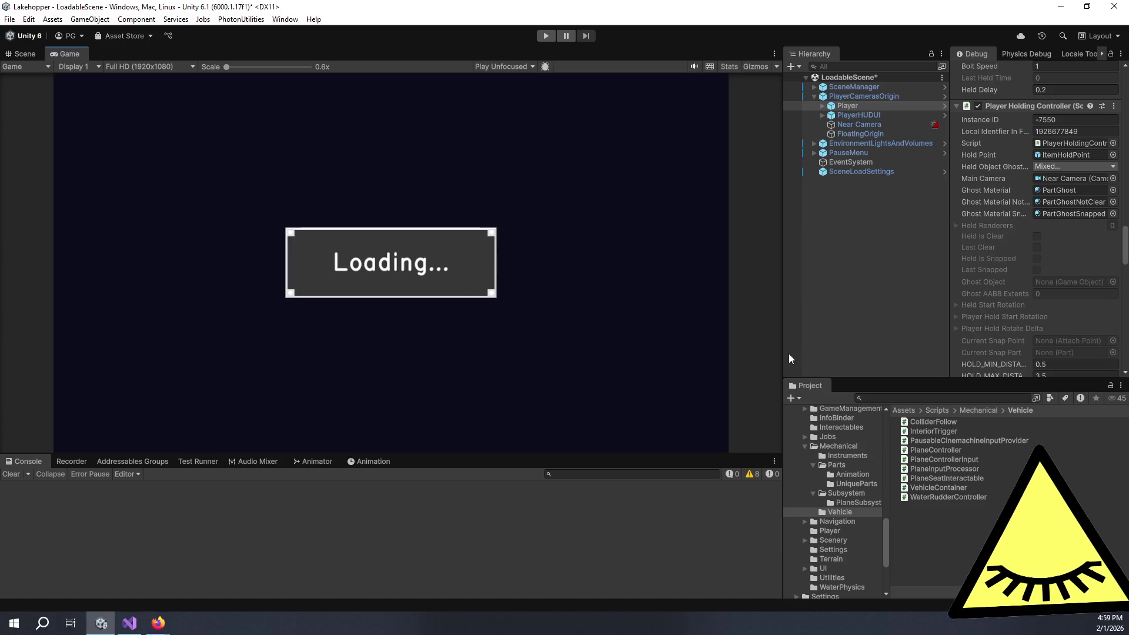
{"action": "left_click_drag", "start_coordinate": [784, 342], "coordinate": [745, 352]}
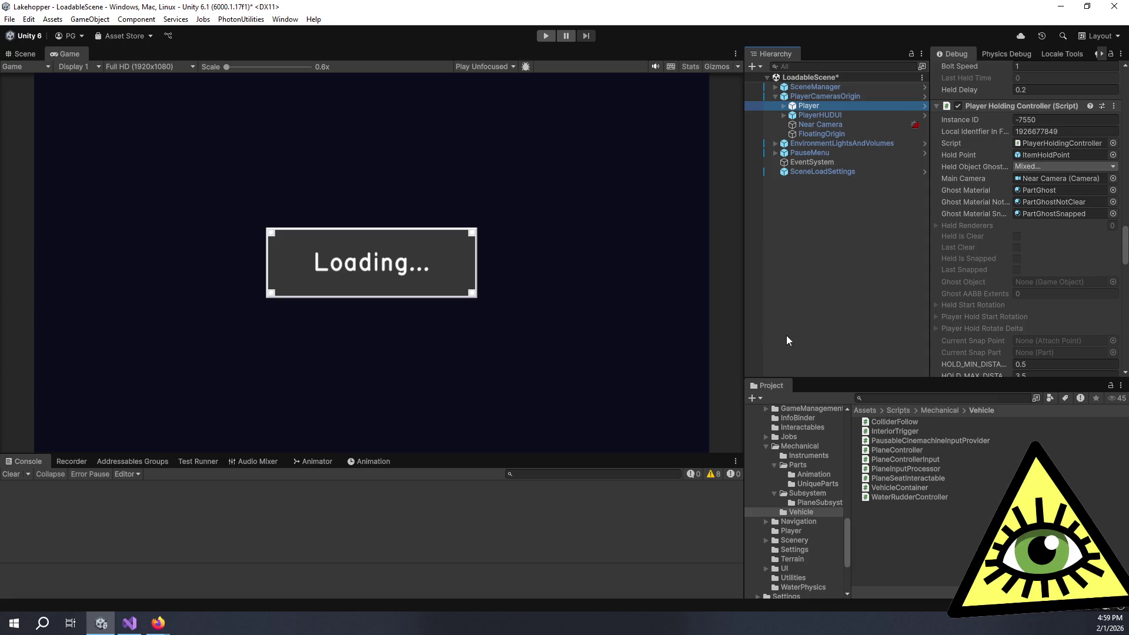
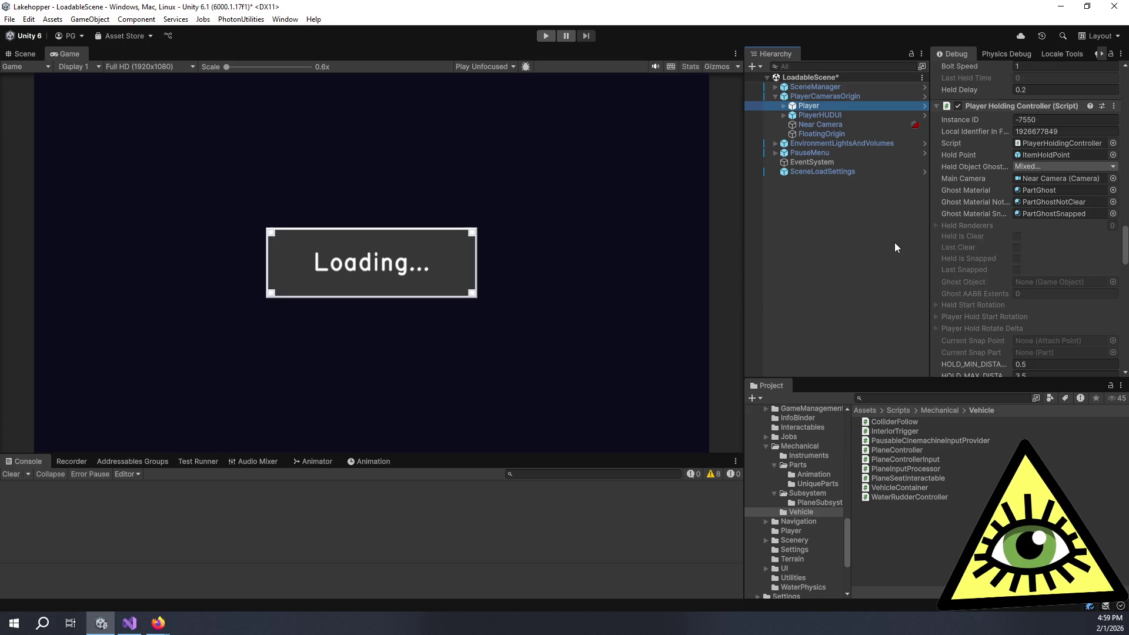
- Select Player and widen the Debug Inspector to review its Transform and Player Controller fields
{"action": "left_click", "coordinate": [906, 230]}
{"action": "left_click", "coordinate": [831, 105]}
{"action": "scroll", "coordinate": [990, 159], "scroll_direction": "down", "scroll_amount": 4}
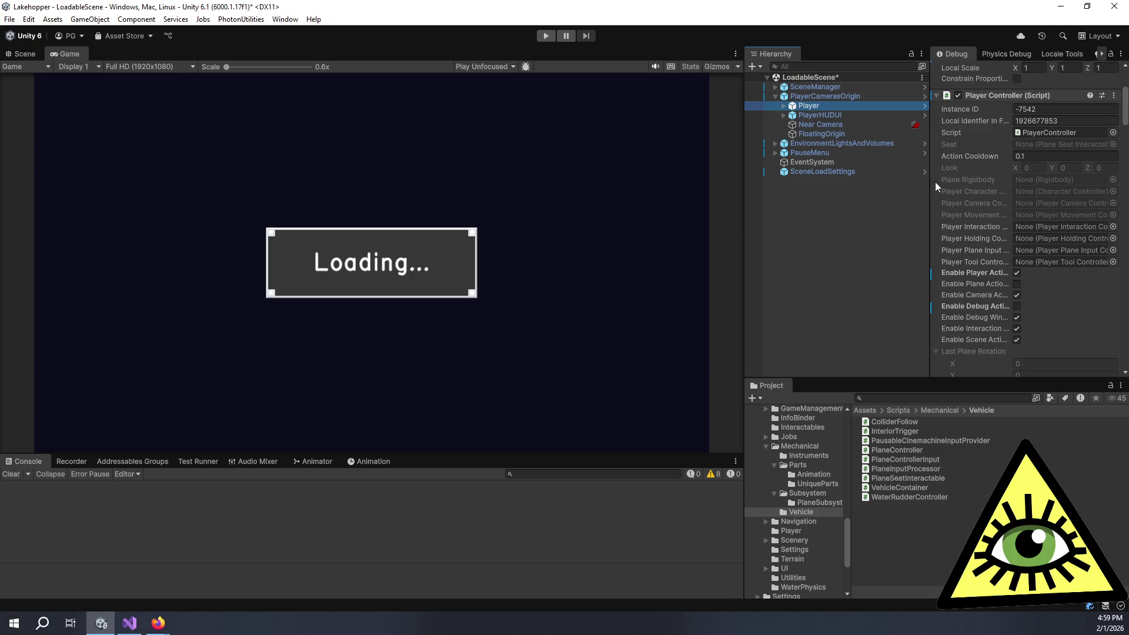
{"action": "left_click_drag", "start_coordinate": [929, 186], "coordinate": [918, 186]}
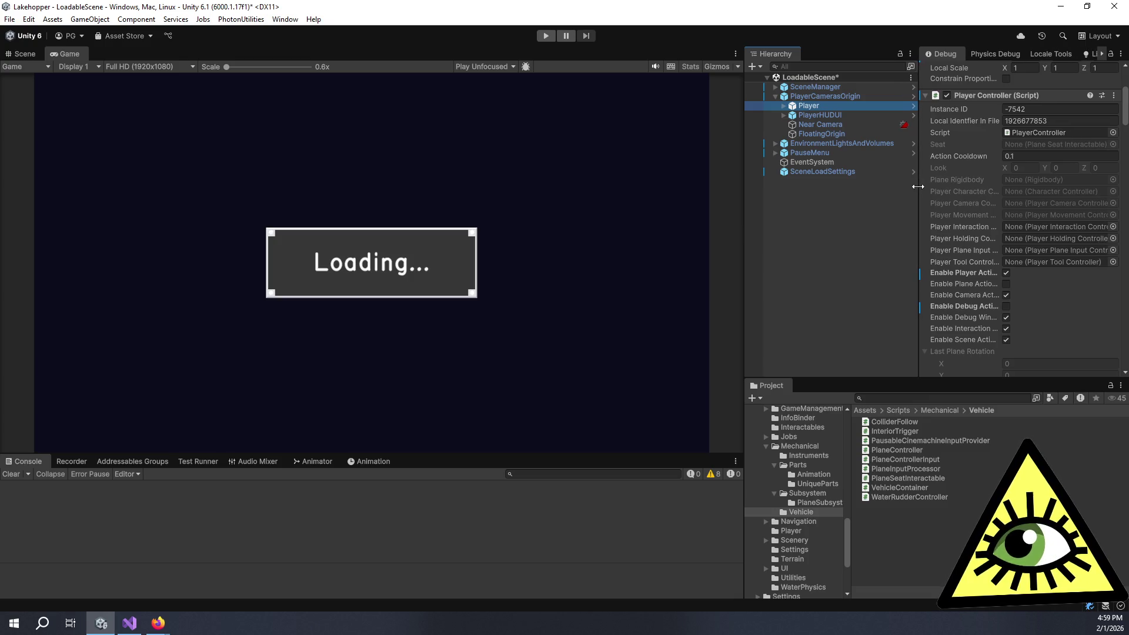
{"action": "scroll", "coordinate": [951, 189], "scroll_direction": "down", "scroll_amount": 6}
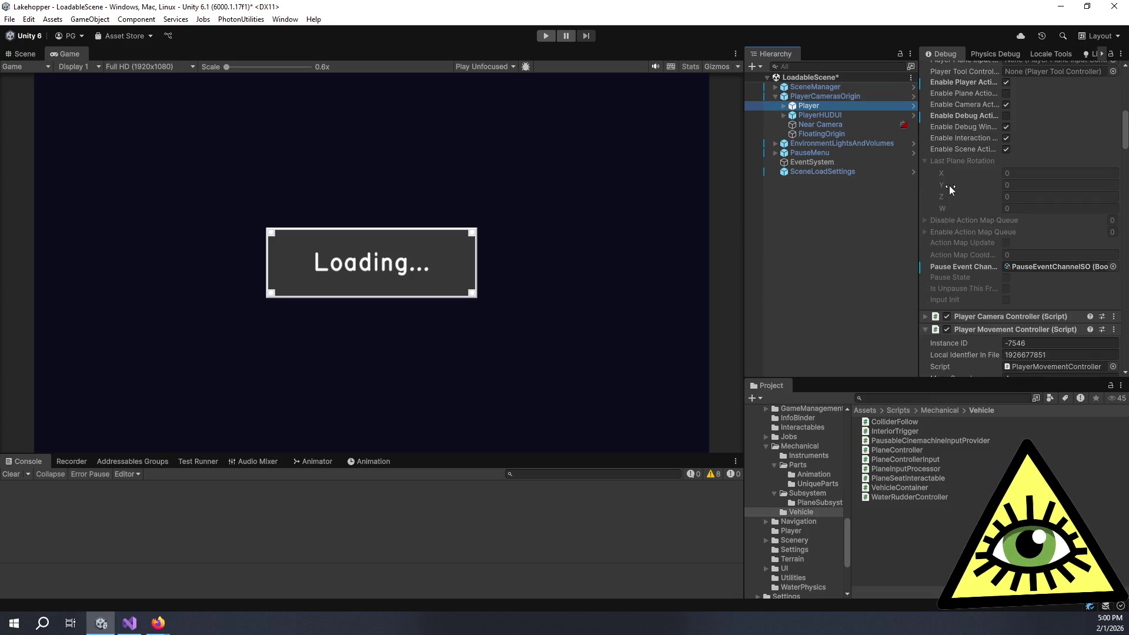
- Collapse the Last Plane Rotation values, reselect Player, and bring the browser forward
{"action": "left_click", "coordinate": [926, 161]}
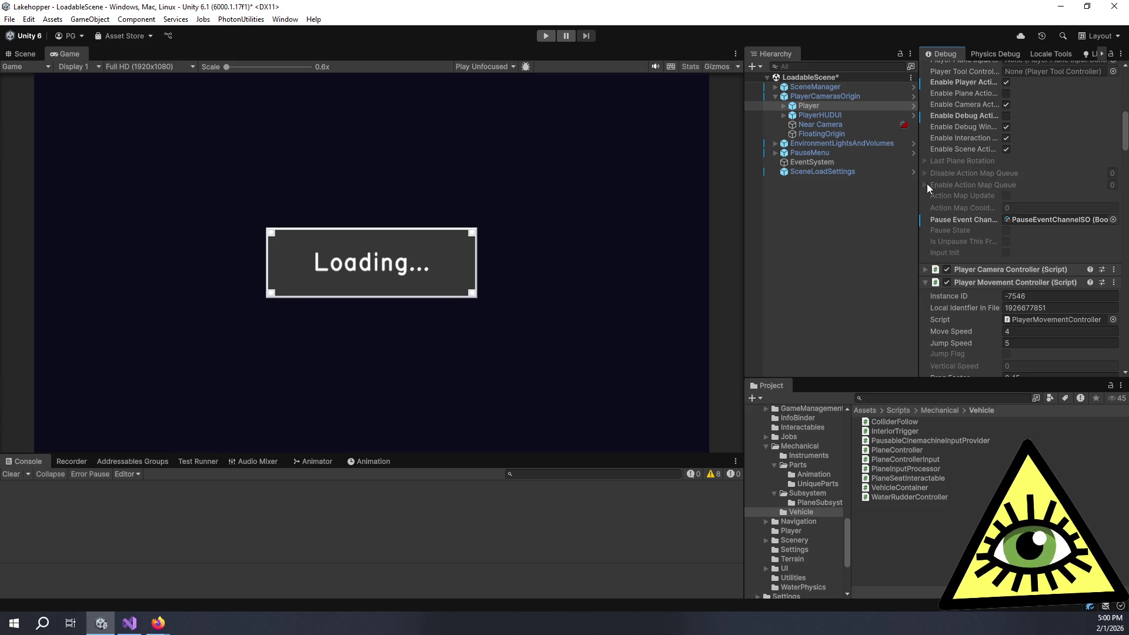
{"action": "left_click", "coordinate": [850, 242]}
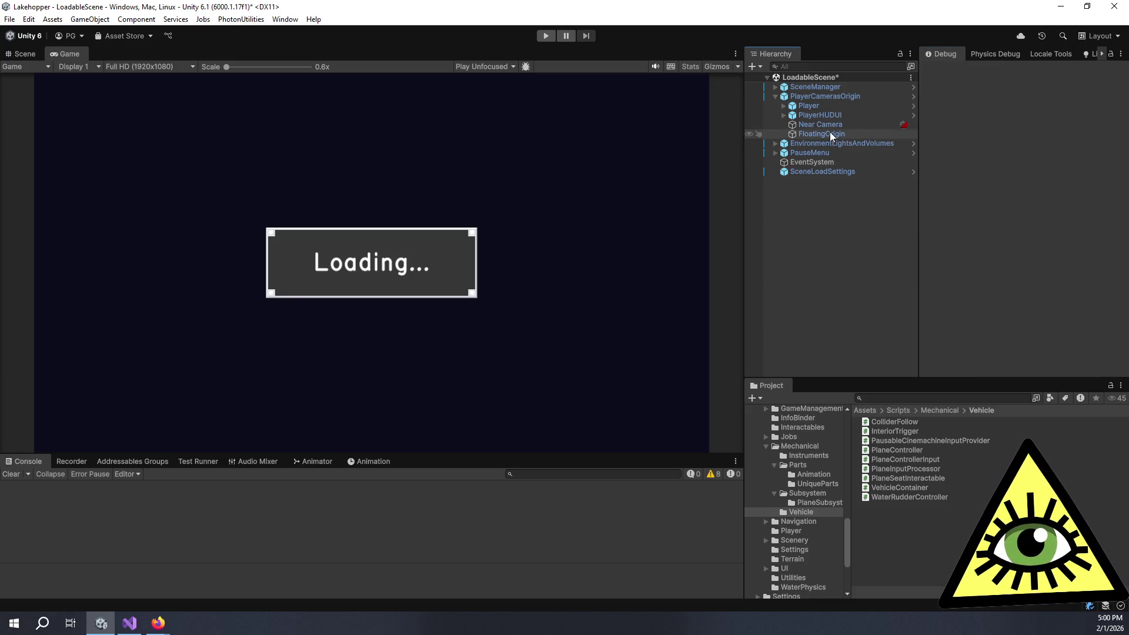
{"action": "left_click", "coordinate": [809, 106]}
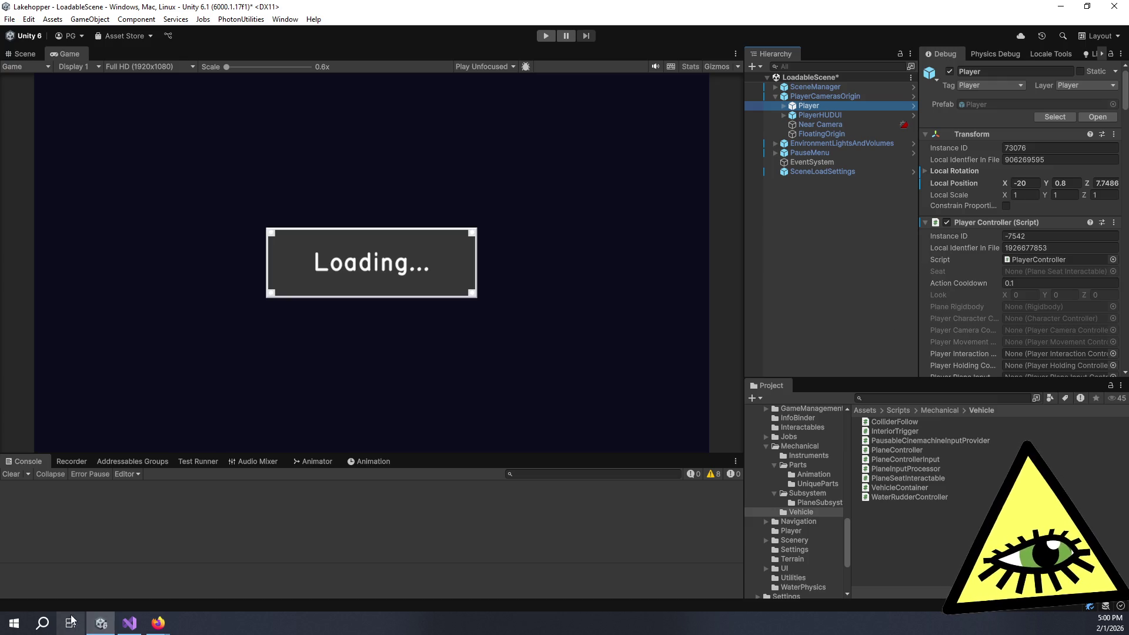
{"action": "left_click", "coordinate": [155, 628]}
- Scroll the Lakehopper Trello board left and start a new card in the Planned list
{"action": "left_click", "coordinate": [211, 605]}
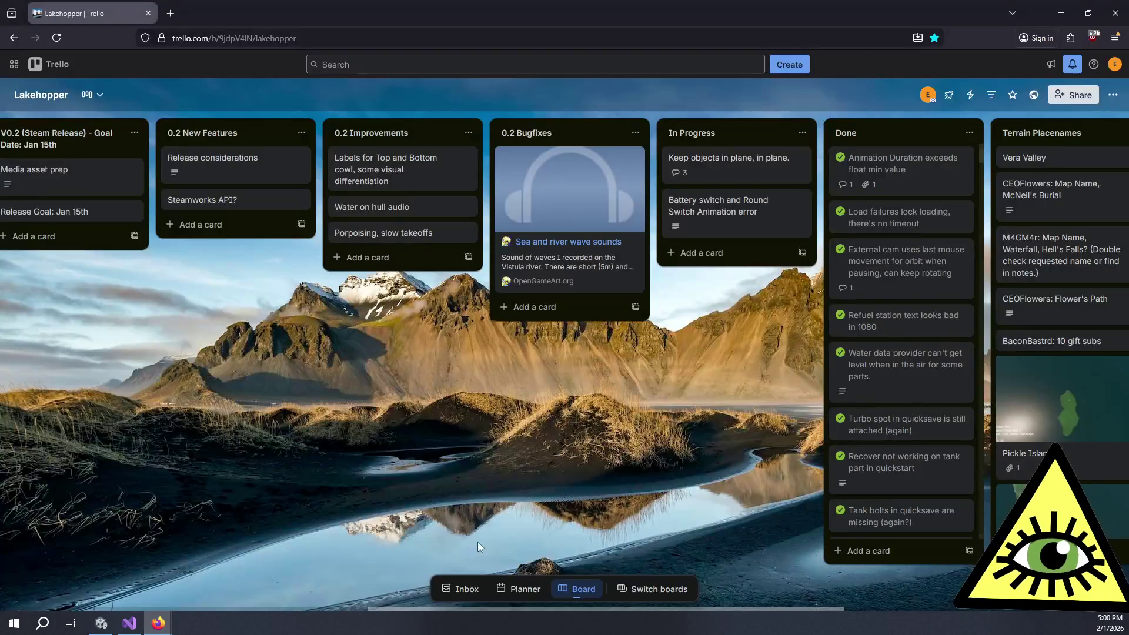
{"action": "scroll", "coordinate": [410, 301], "scroll_direction": "left", "scroll_amount": 8}
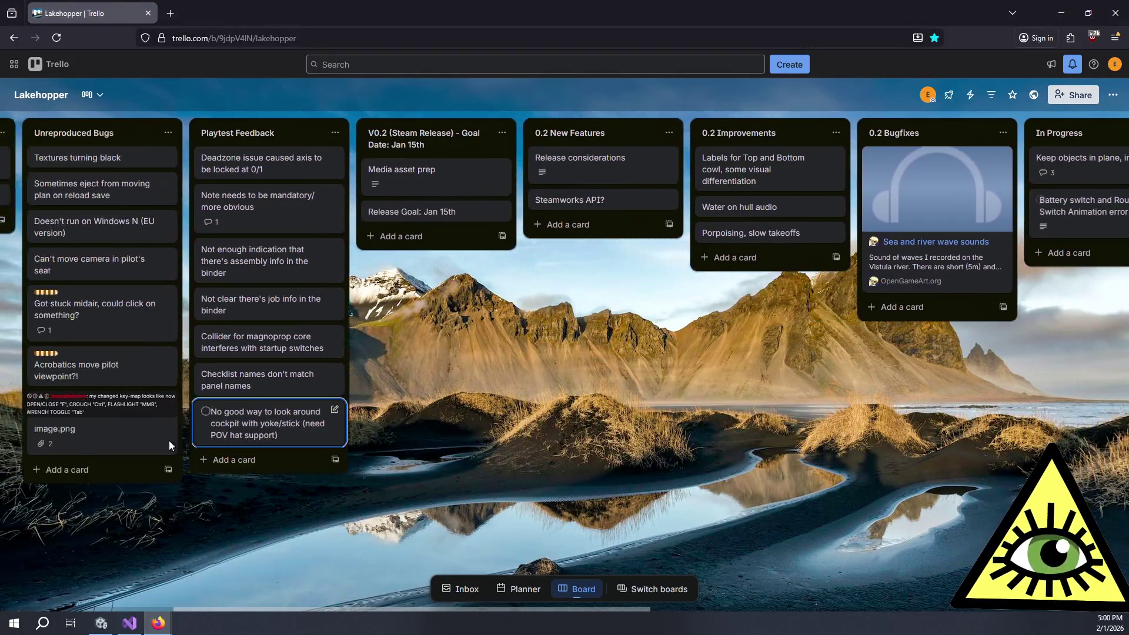
{"action": "scroll", "coordinate": [147, 456], "scroll_direction": "left", "scroll_amount": 3}
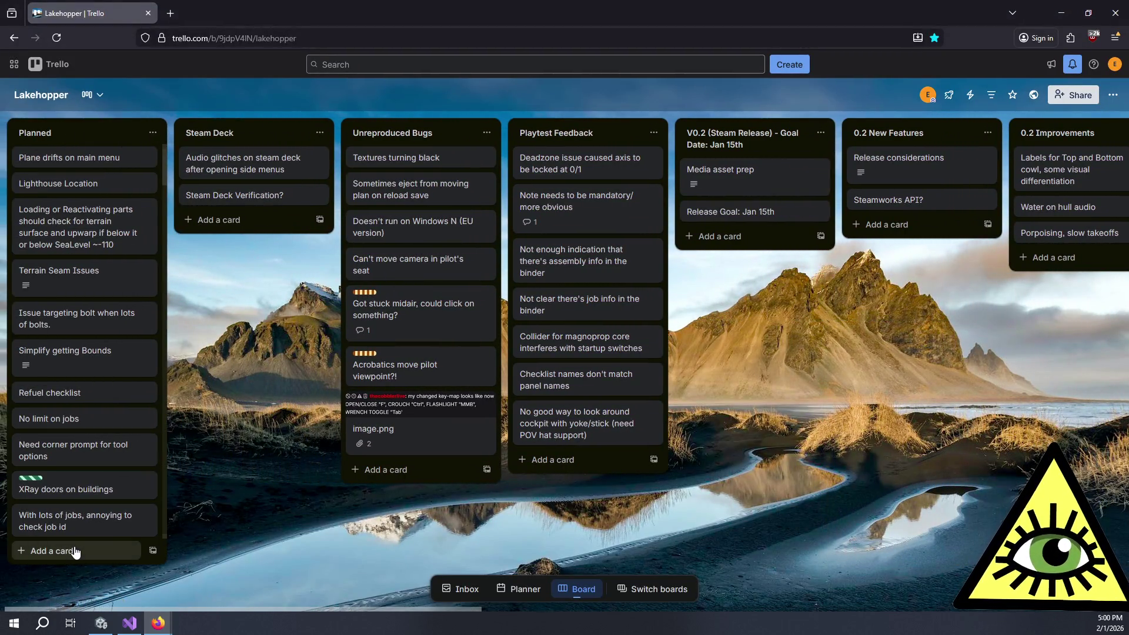
{"action": "left_click", "coordinate": [88, 551]}
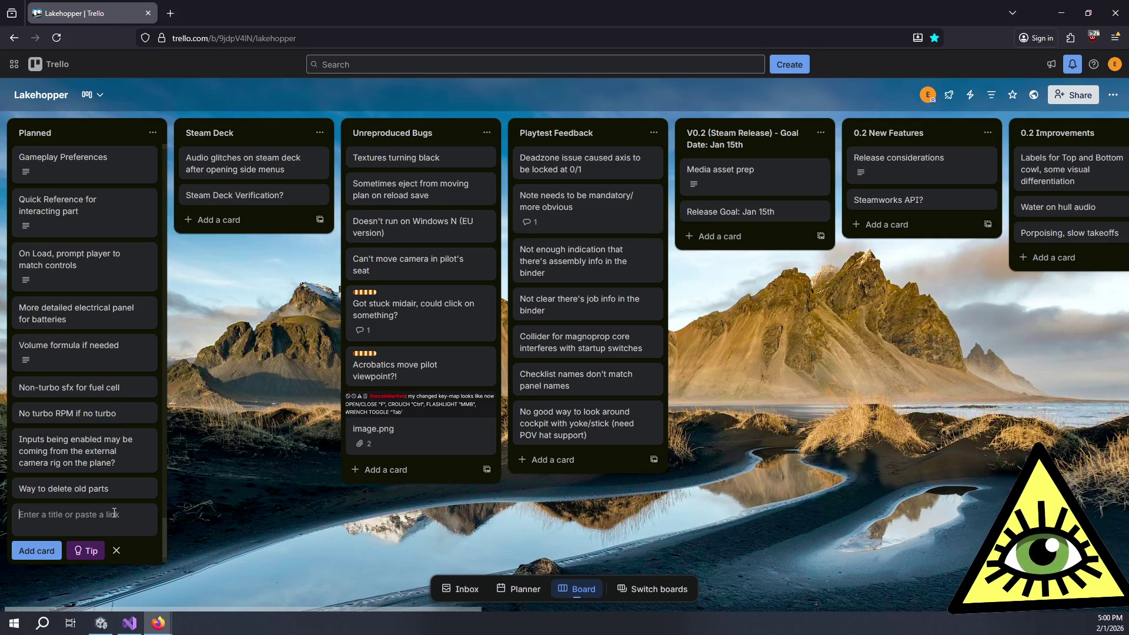
- Title the card: umbrella controllers should call sub-managers' execution order, not FixedUpdate/Update/LateUpdate
{"action": "left_click", "coordinate": [114, 513]}
{"action": "type", "text": "Umbrella "}
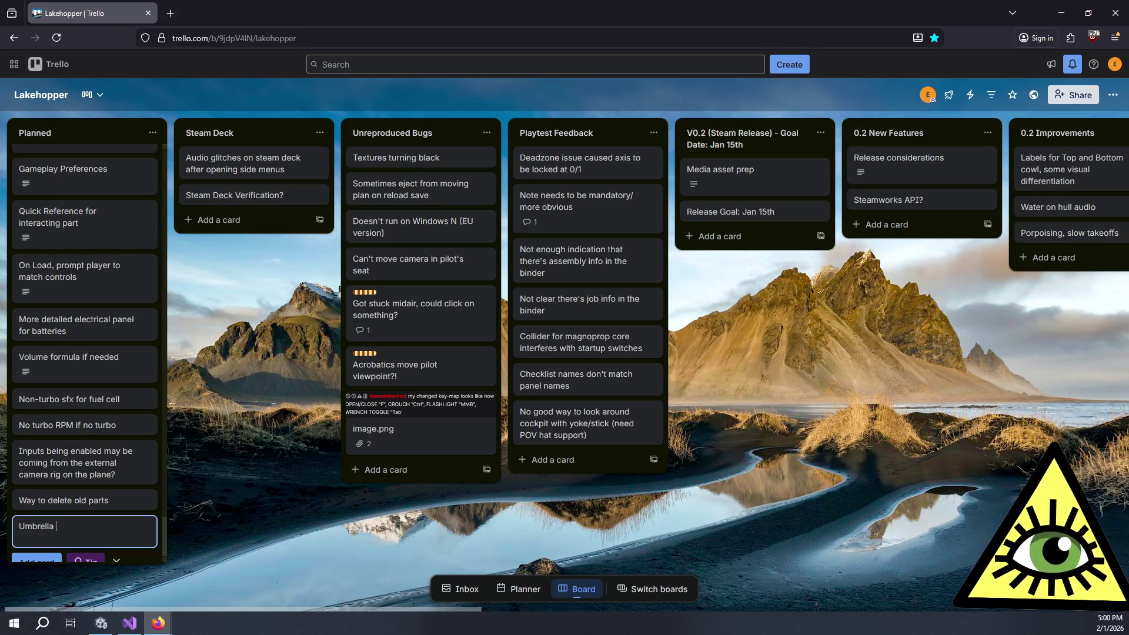
{"action": "type", "text": "controllers should"}
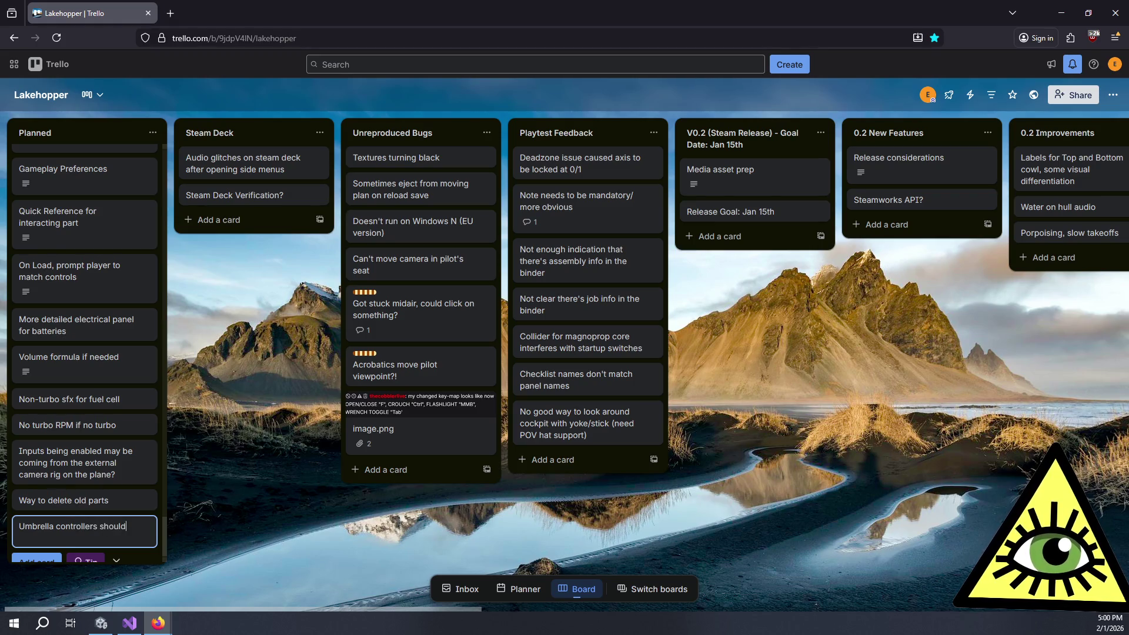
{"action": "type", "text": " coll ex"}
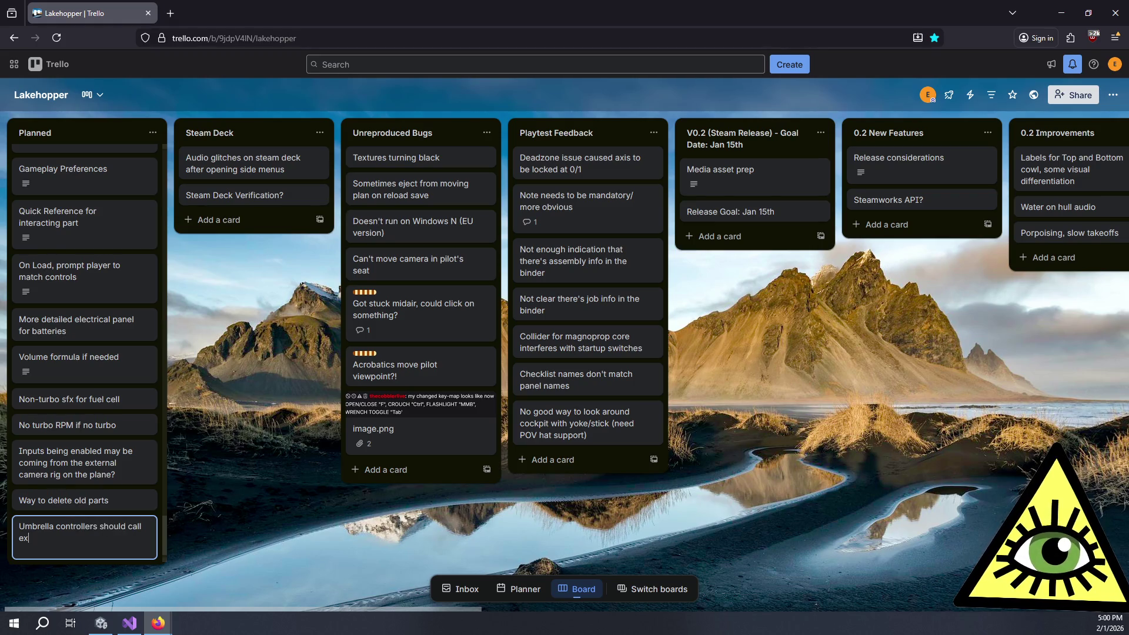
{"action": "type", "text": "ecution order of "}
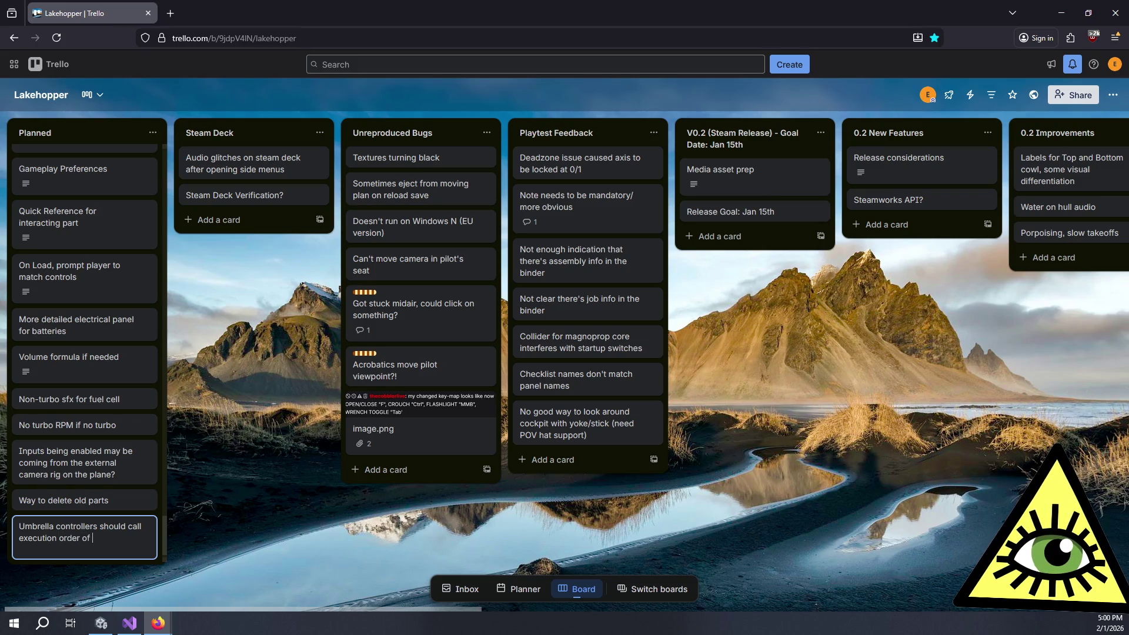
{"action": "type", "text": "sub-man"}
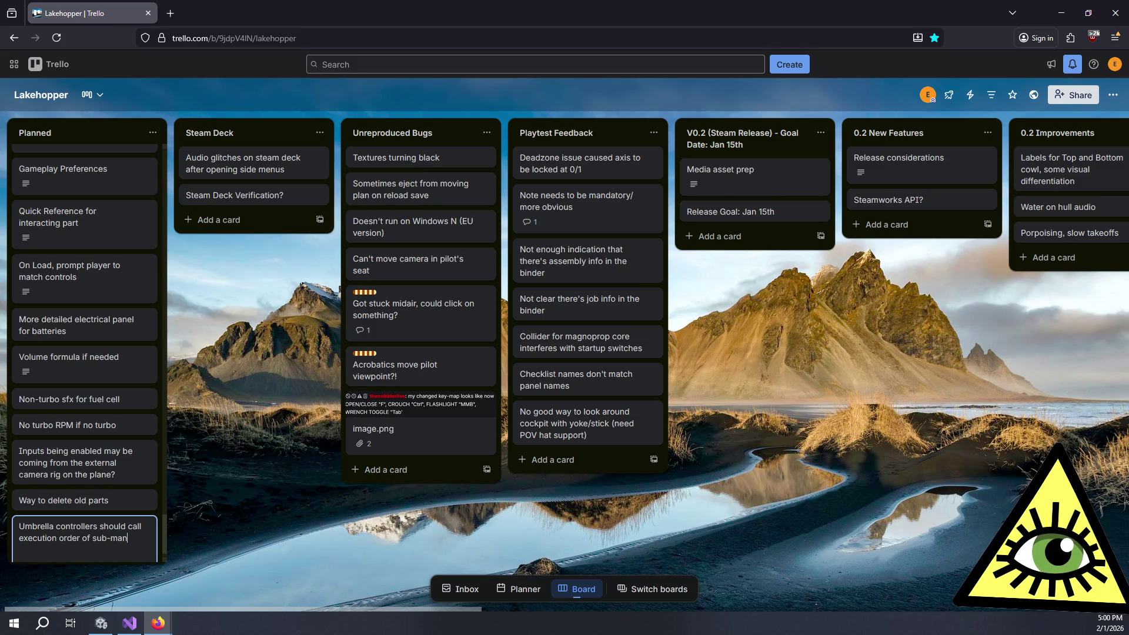
{"action": "type", "text": "agers rather than "}
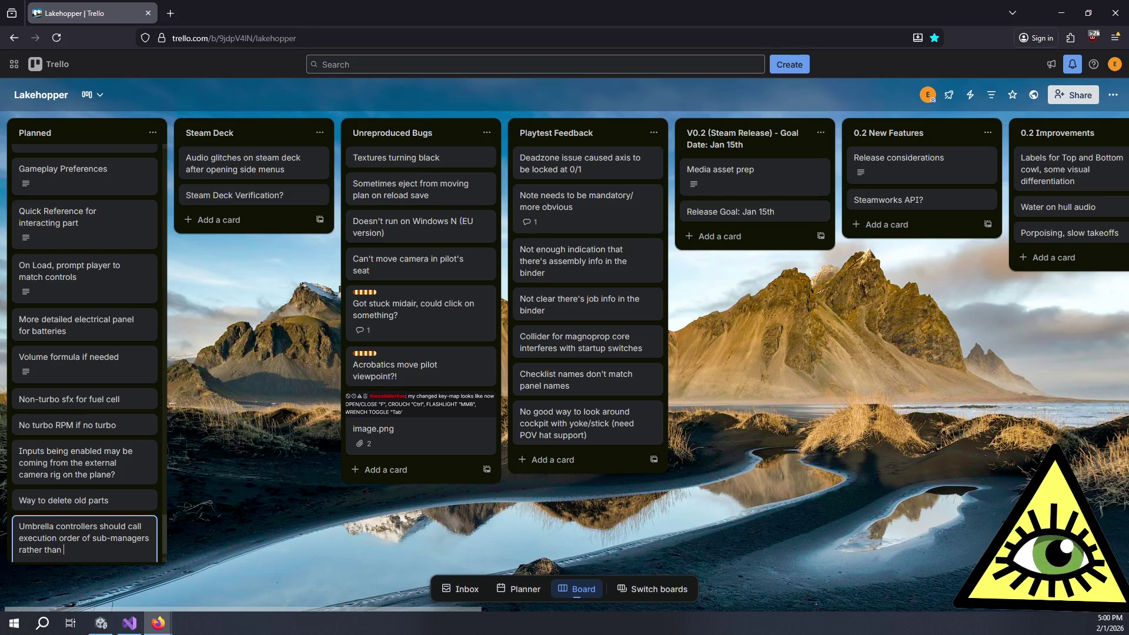
{"action": "type", "text": "relying on "}
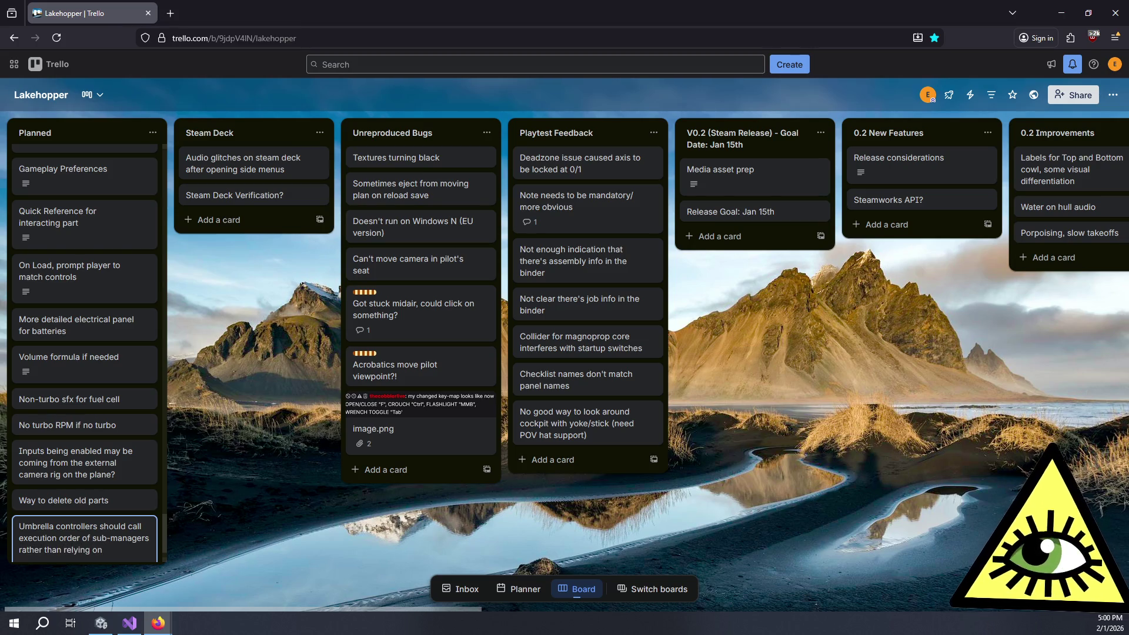
{"action": "type", "text": "glo"}
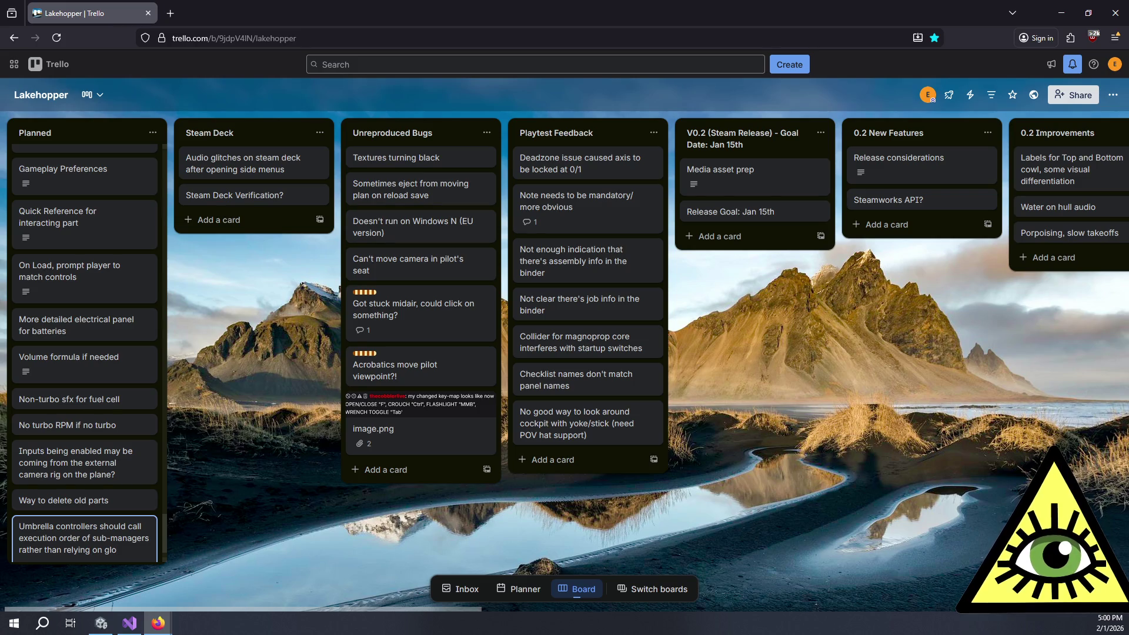
{"action": "type", "text": "bal execu"}
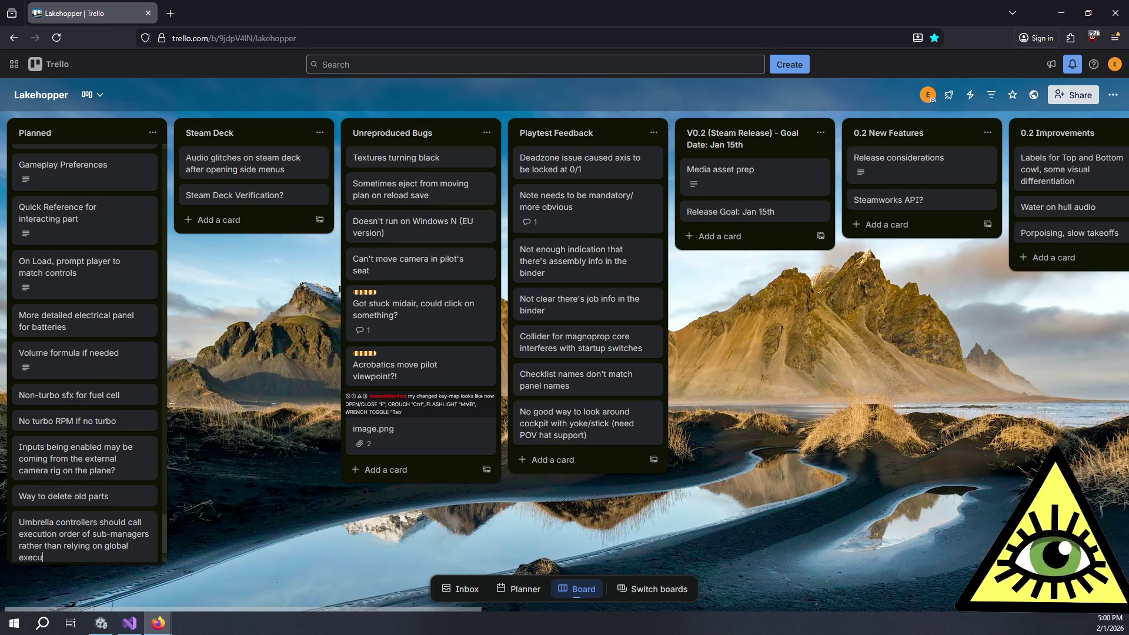
{"action": "type", "text": "tion order or indiv"}
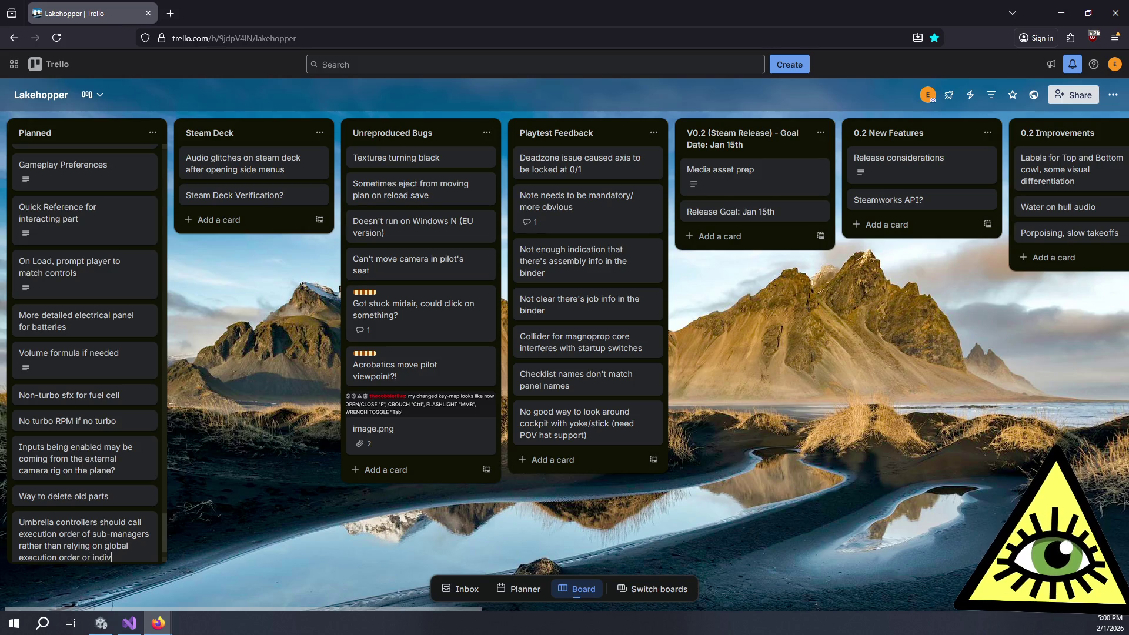
{"action": "type", "text": "idual calls to FixedUpdate, Update, Late"}
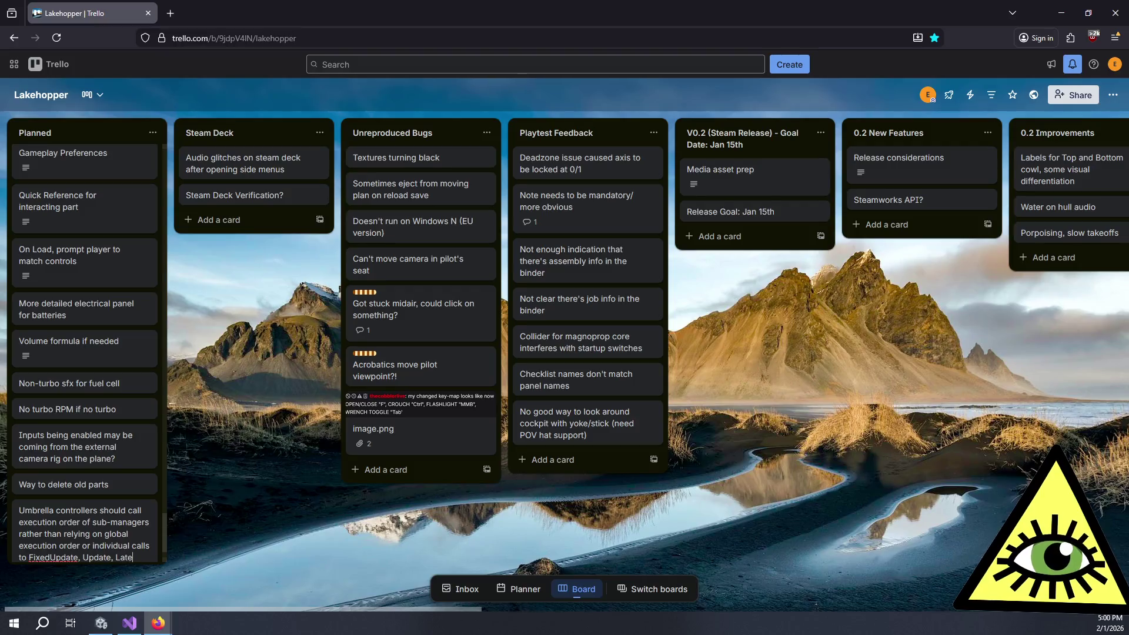
{"action": "type", "text": "Update"}
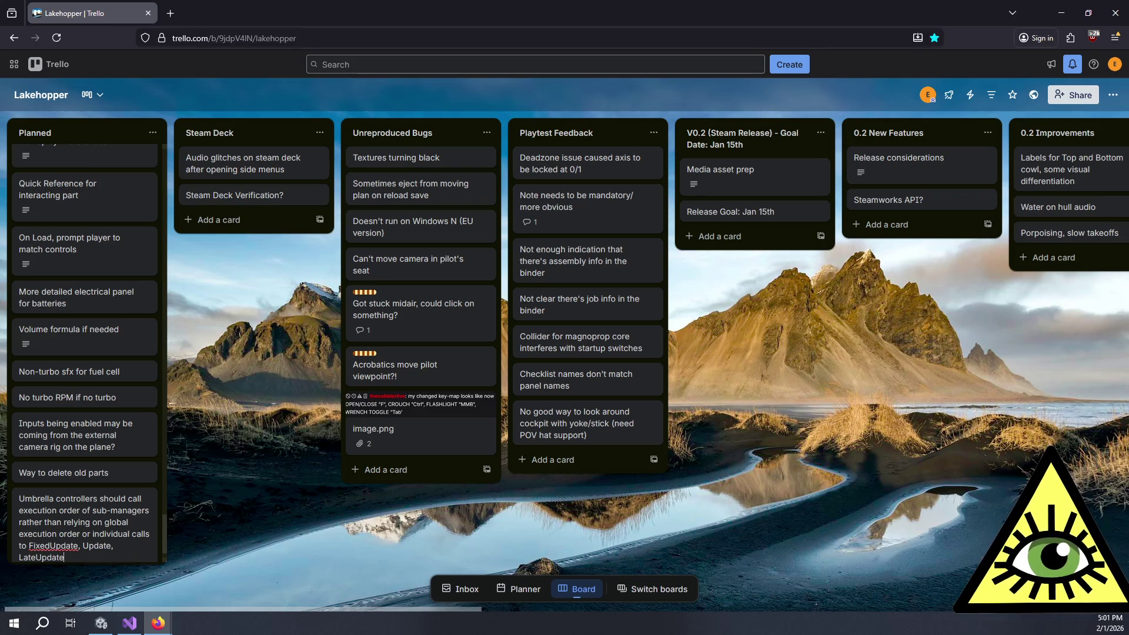
{"action": "key", "text": "alt+Tab"}
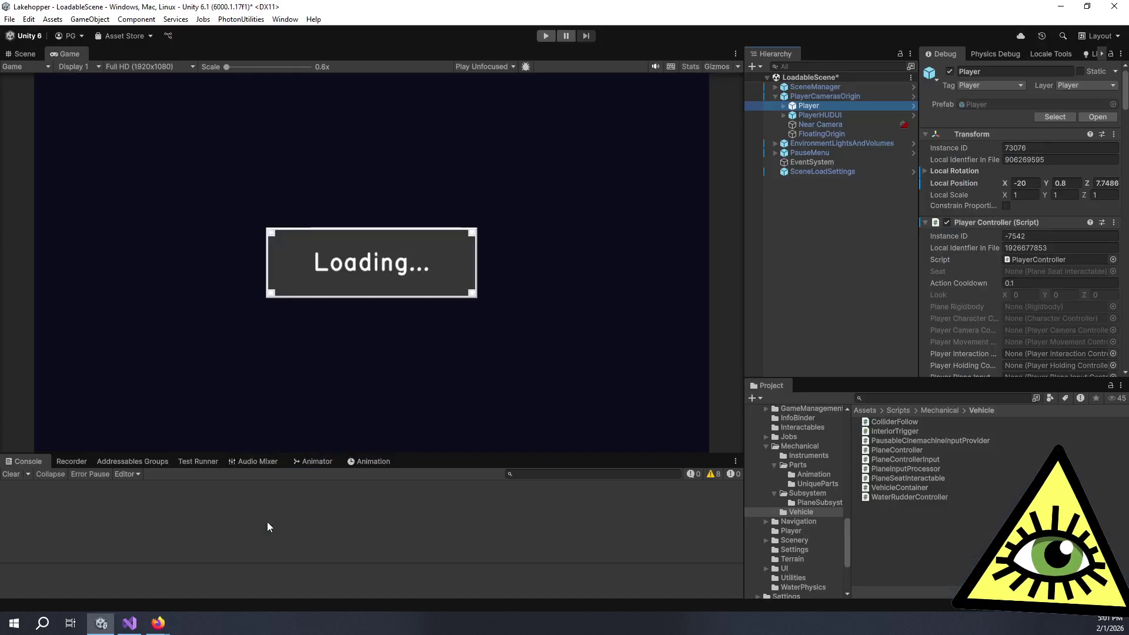
- Inspect checkLockedMovement's return true (line 449) and return false (line 448) in SubassemblyManager.cs
{"action": "key", "text": "alt+Tab"}
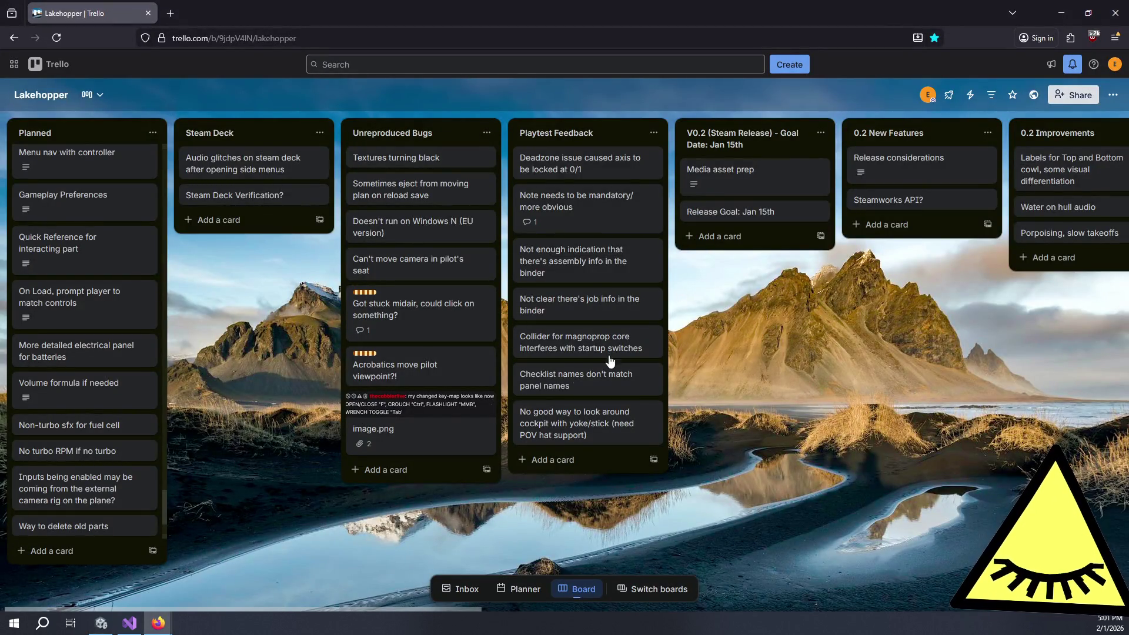
{"action": "left_click", "coordinate": [129, 623]}
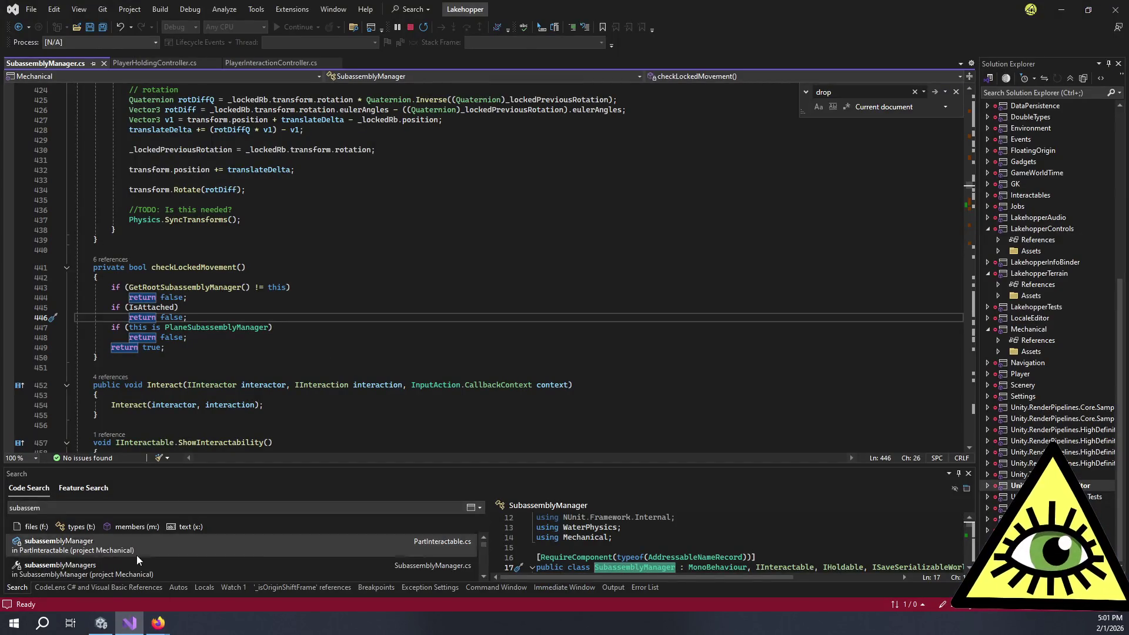
{"action": "mouse_move", "coordinate": [157, 622]}
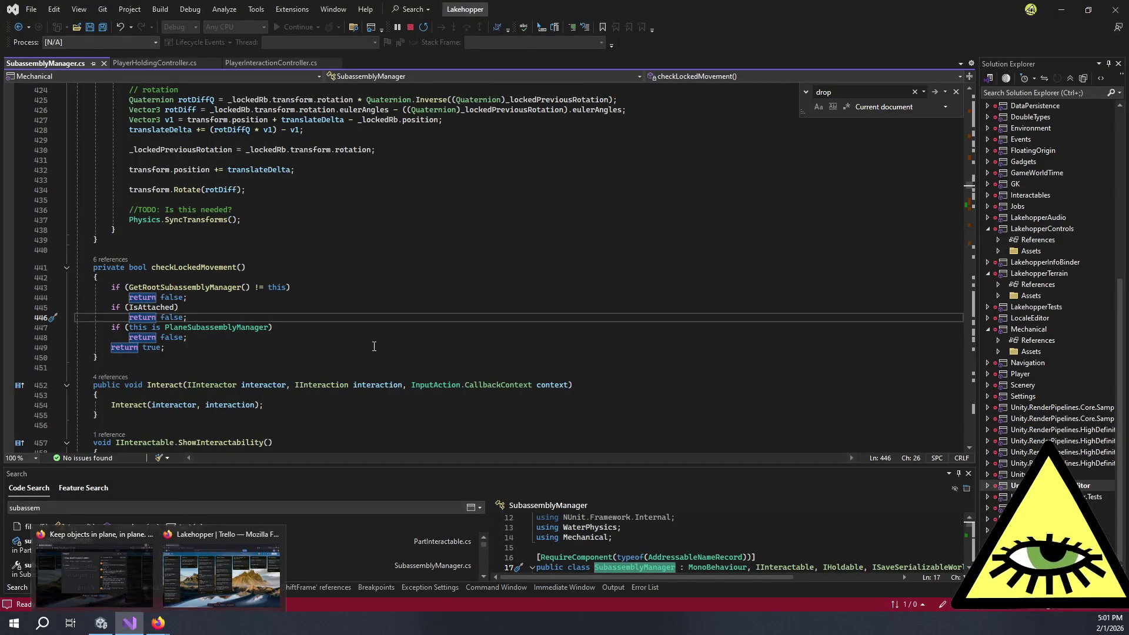
{"action": "left_click", "coordinate": [250, 350]}
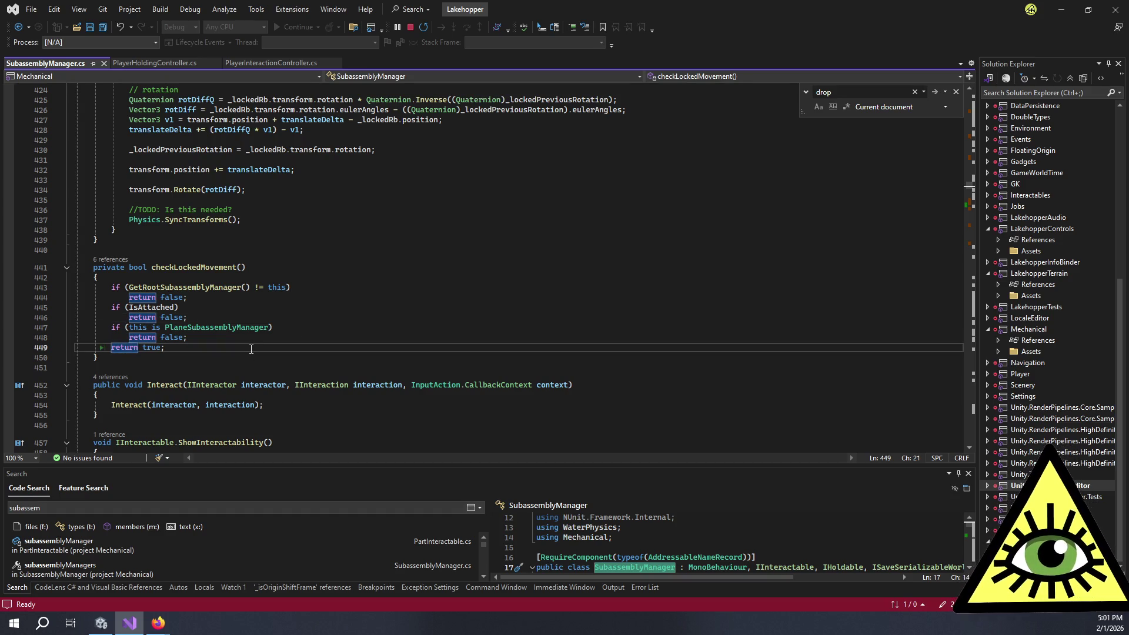
{"action": "left_click", "coordinate": [266, 334]}
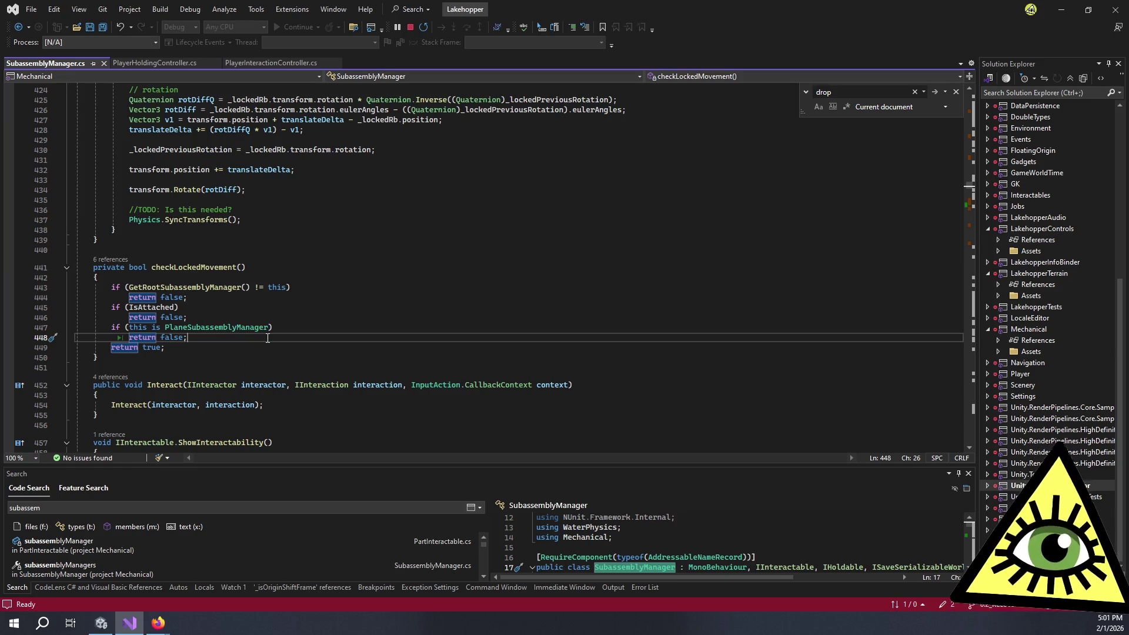
{"action": "key", "text": "alt+Tab"}
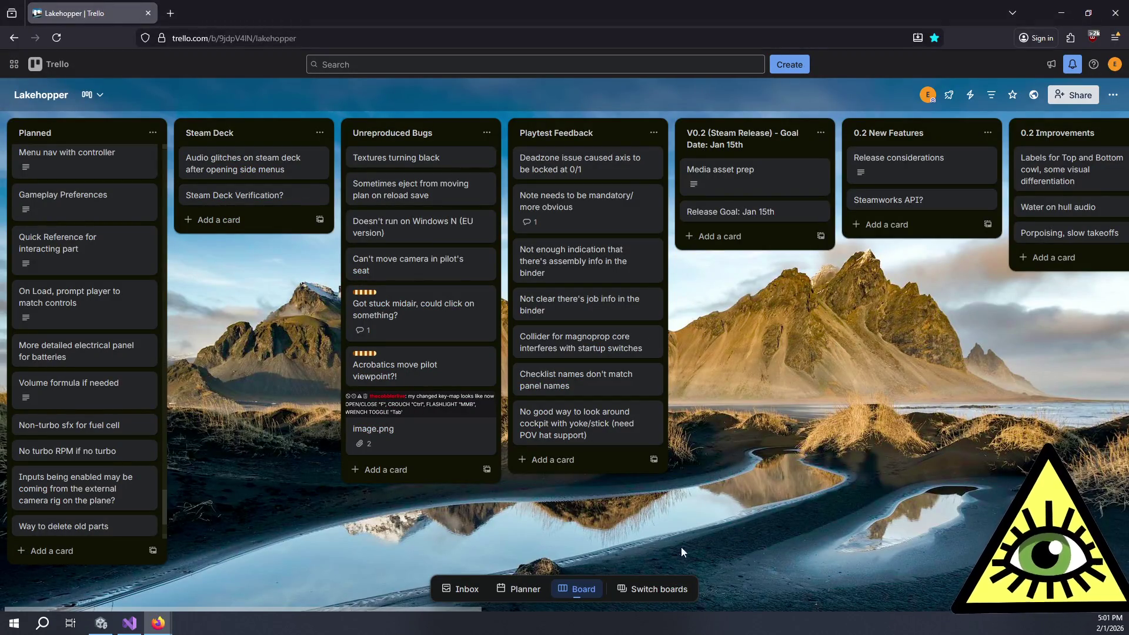
- Leave the Trello board and focus the Unity editor window
{"action": "mouse_move", "coordinate": [419, 608]}
{"action": "left_mouse_down"}
{"action": "mouse_move", "coordinate": [632, 575]}
{"action": "mouse_move", "coordinate": [670, 600]}
{"action": "mouse_move", "coordinate": [1000, 611]}
{"action": "mouse_move", "coordinate": [788, 628]}
{"action": "left_mouse_up"}
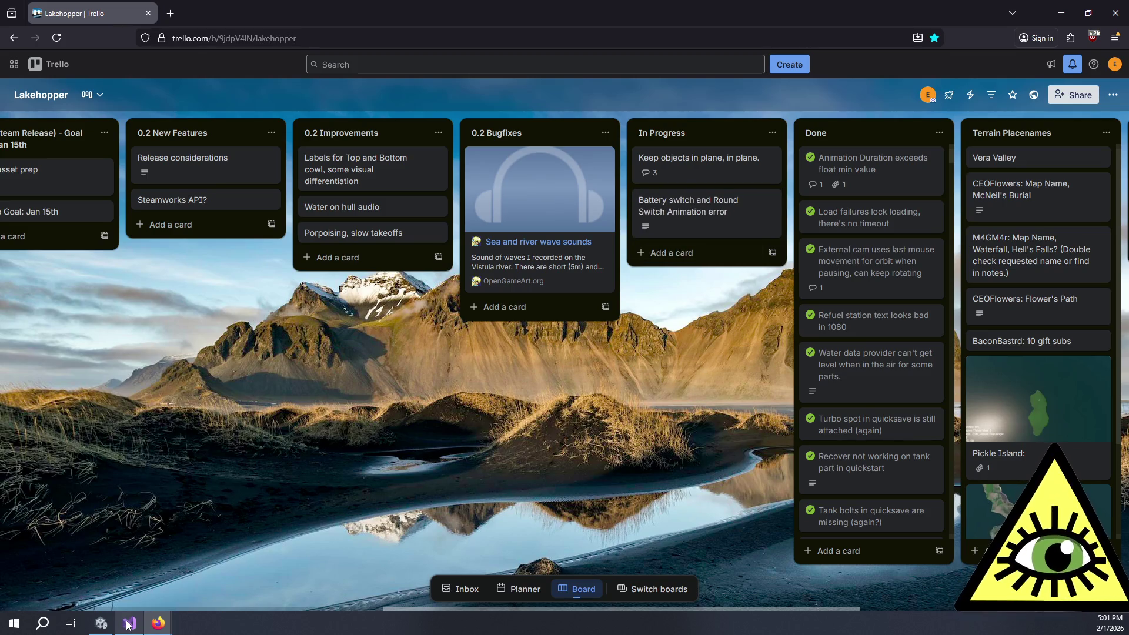
{"action": "left_click", "coordinate": [101, 623]}
{"action": "left_click", "coordinate": [462, 27]}
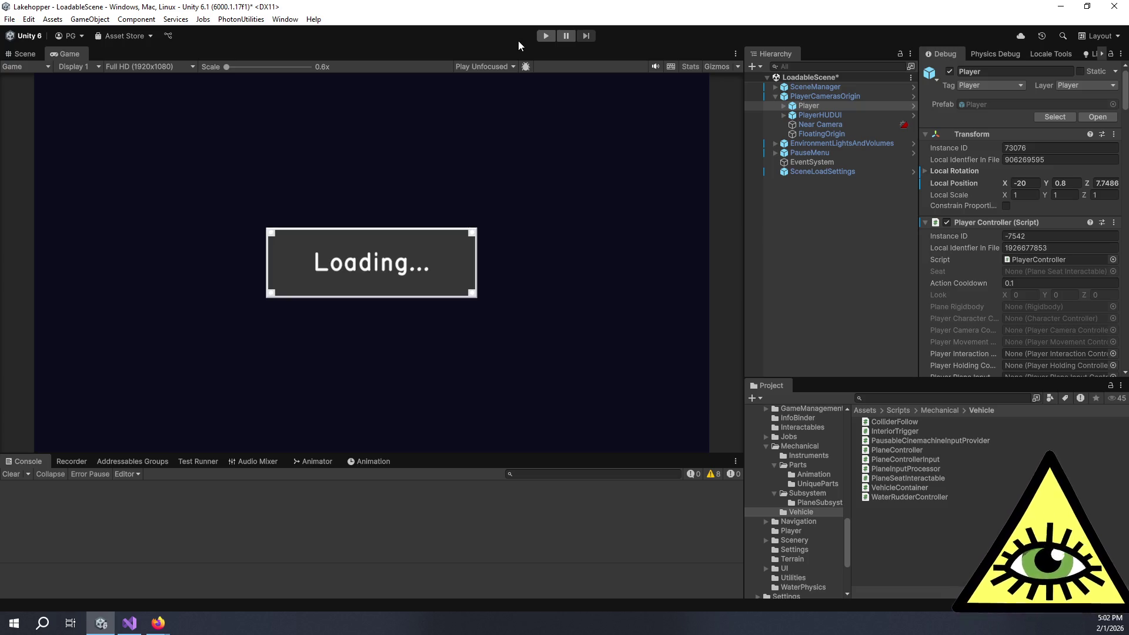
- Show SubassemblyManager.cs at UpdateLockedMovement after a glance at PlayerInteractionController.cs
{"action": "key", "text": "alt+Tab"}
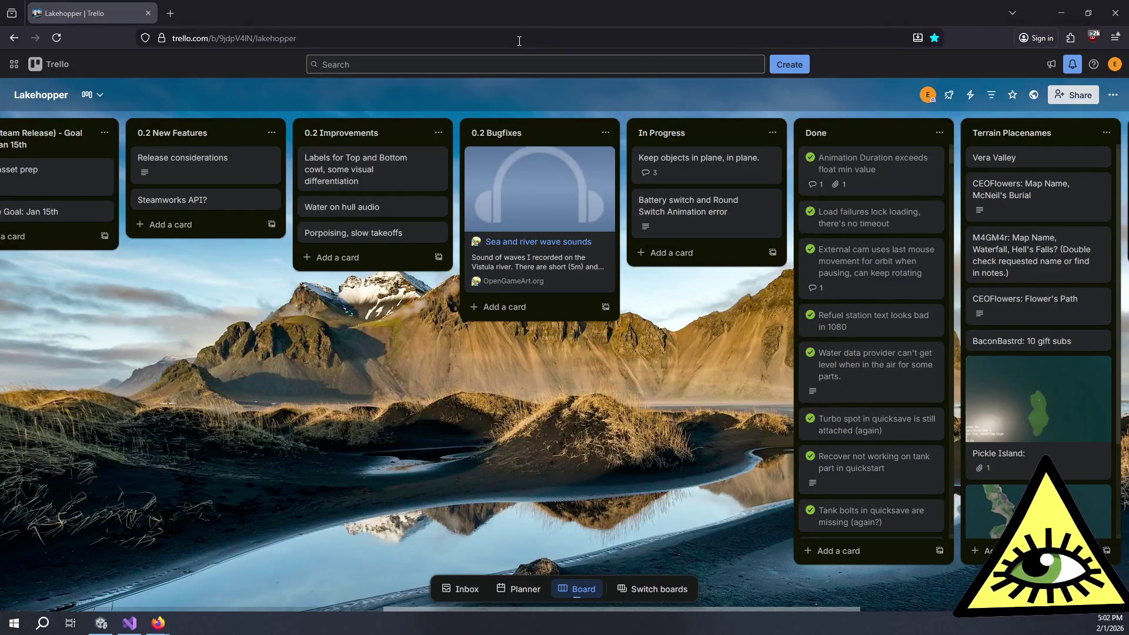
{"action": "key", "text": "alt+Tab"}
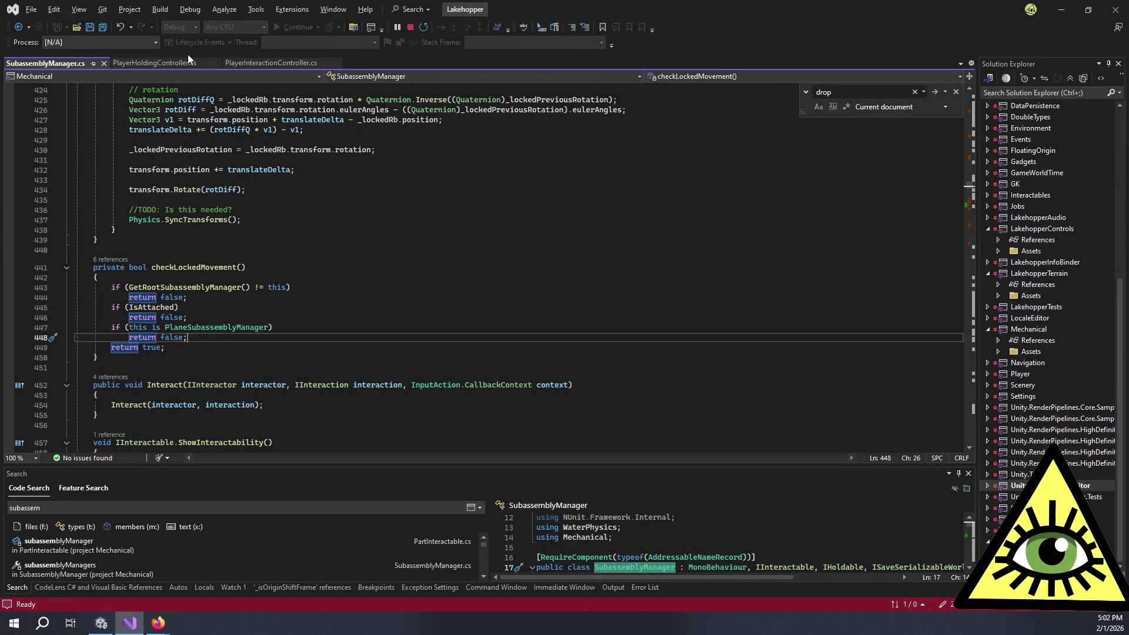
{"action": "left_click", "coordinate": [256, 62]}
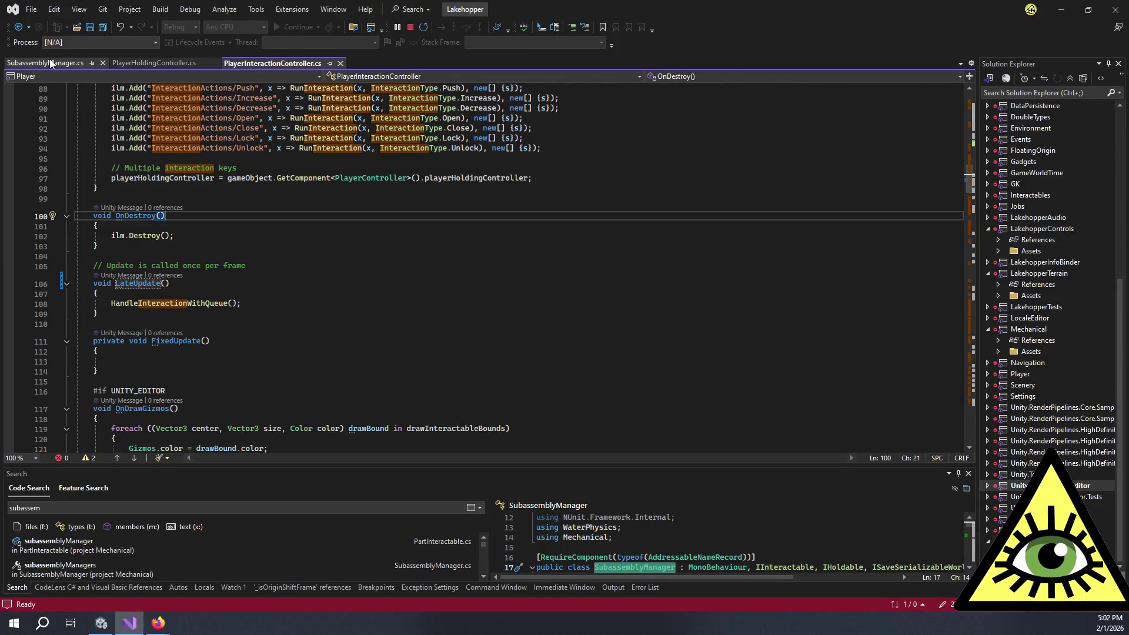
{"action": "left_click", "coordinate": [51, 63]}
{"action": "scroll", "coordinate": [366, 324], "scroll_direction": "up", "scroll_amount": 8}
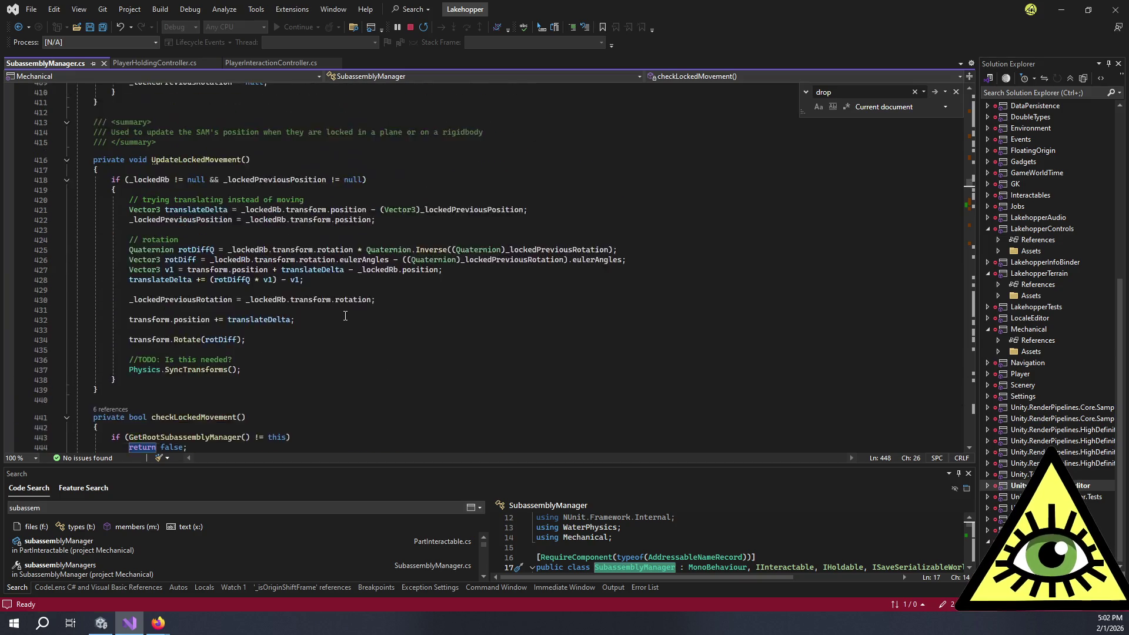
{"action": "left_click", "coordinate": [697, 78]}
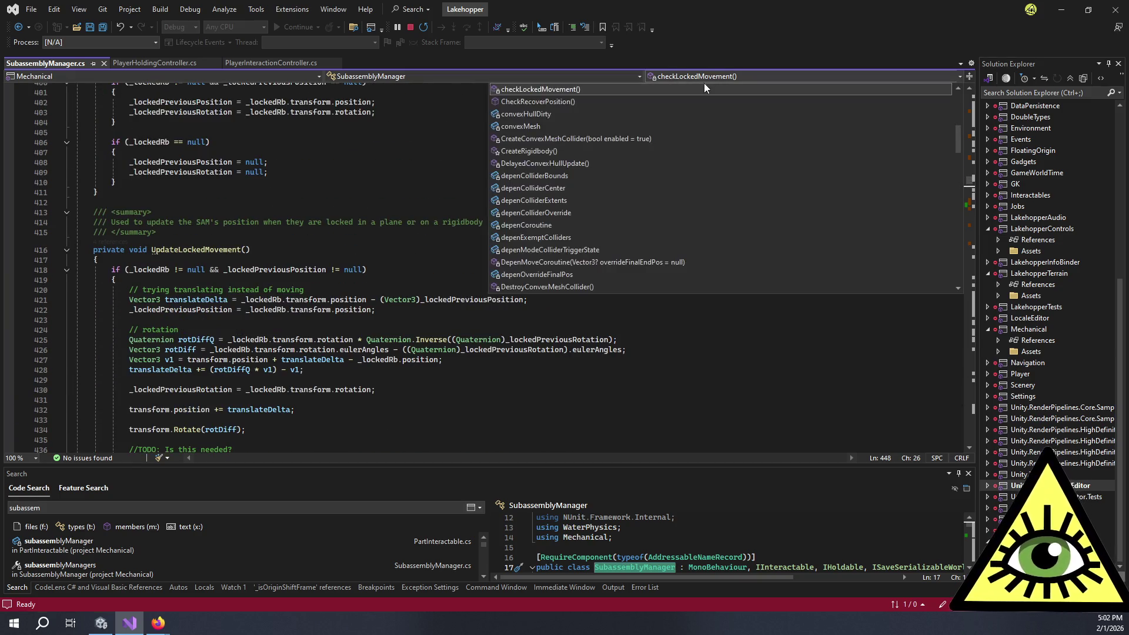
- Jump to Drop(IInteractor interactor) and select its UpdateLockedMovement call, then return to Trello
{"action": "scroll", "coordinate": [540, 213], "scroll_direction": "down", "scroll_amount": 2}
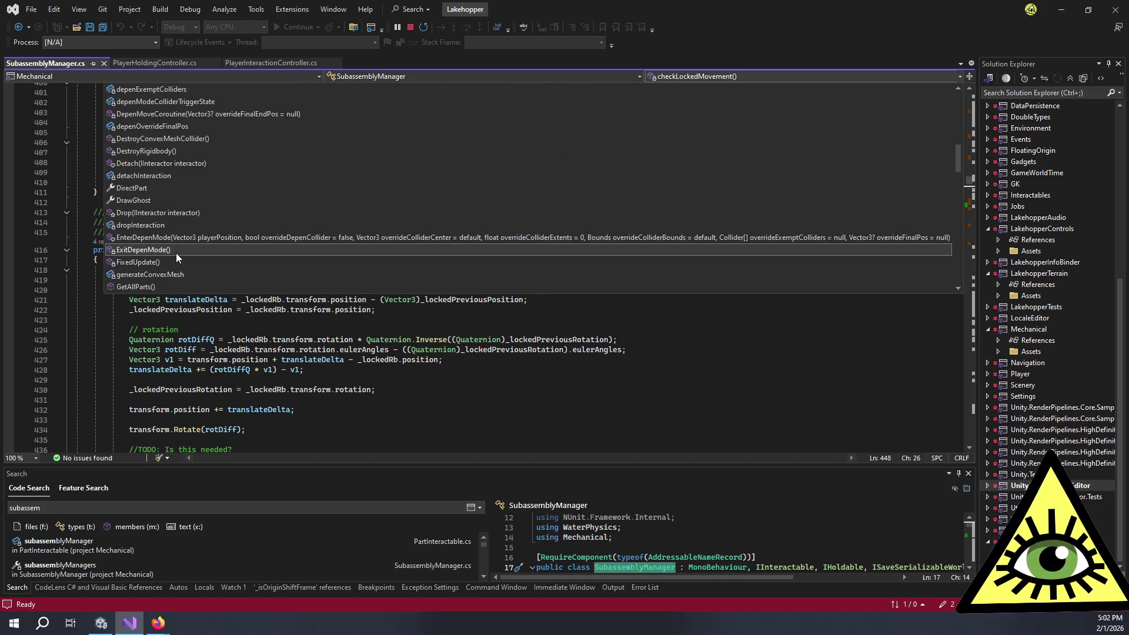
{"action": "left_click", "coordinate": [185, 214]}
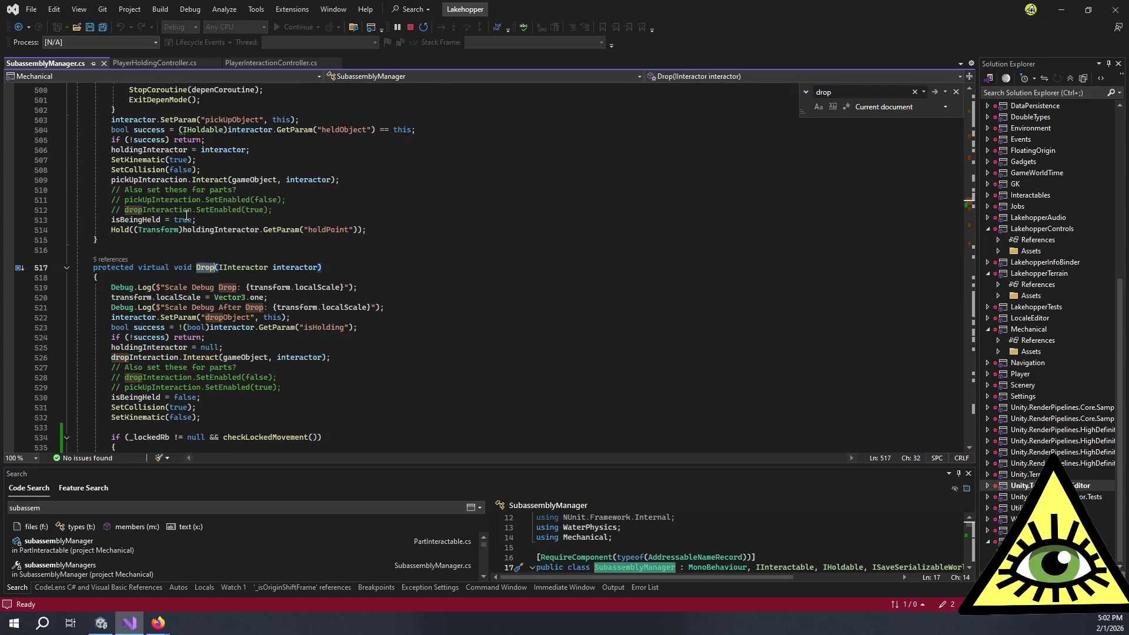
{"action": "scroll", "coordinate": [252, 369], "scroll_direction": "down", "scroll_amount": 2}
{"action": "left_click", "coordinate": [252, 369]}
{"action": "left_click", "coordinate": [197, 417]}
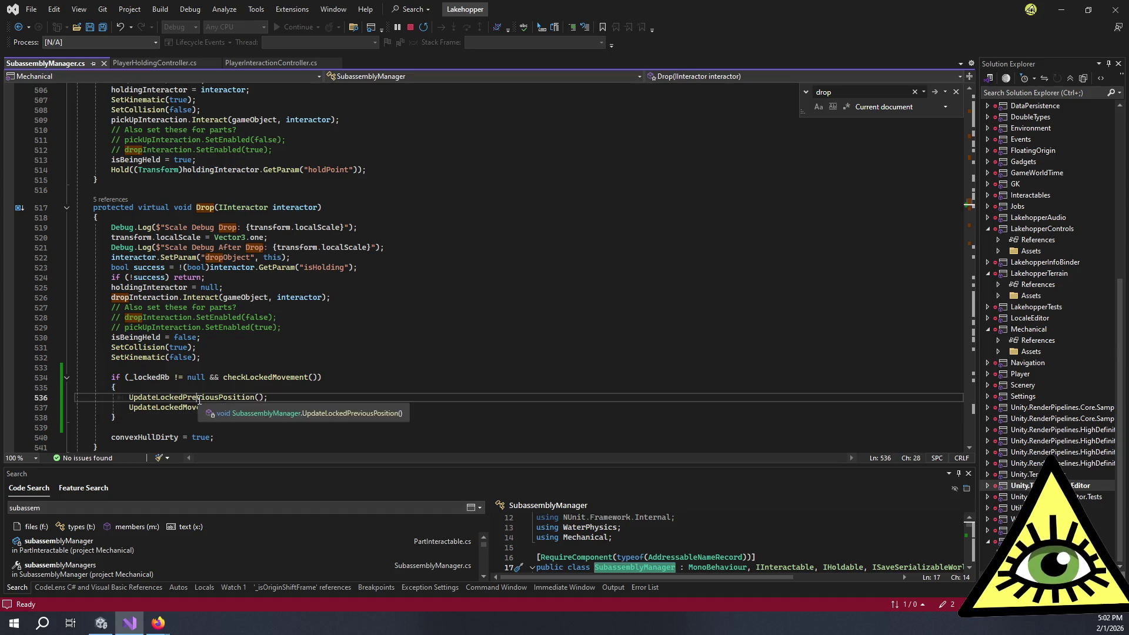
{"action": "double_click", "coordinate": [198, 407]}
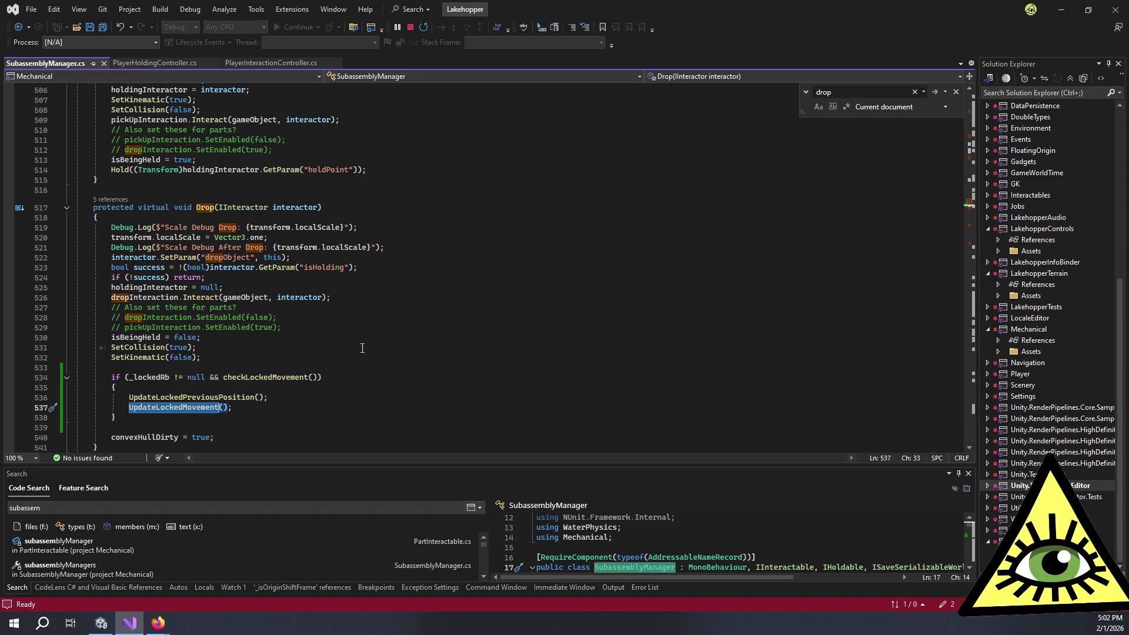
{"action": "key", "text": "alt+Tab"}
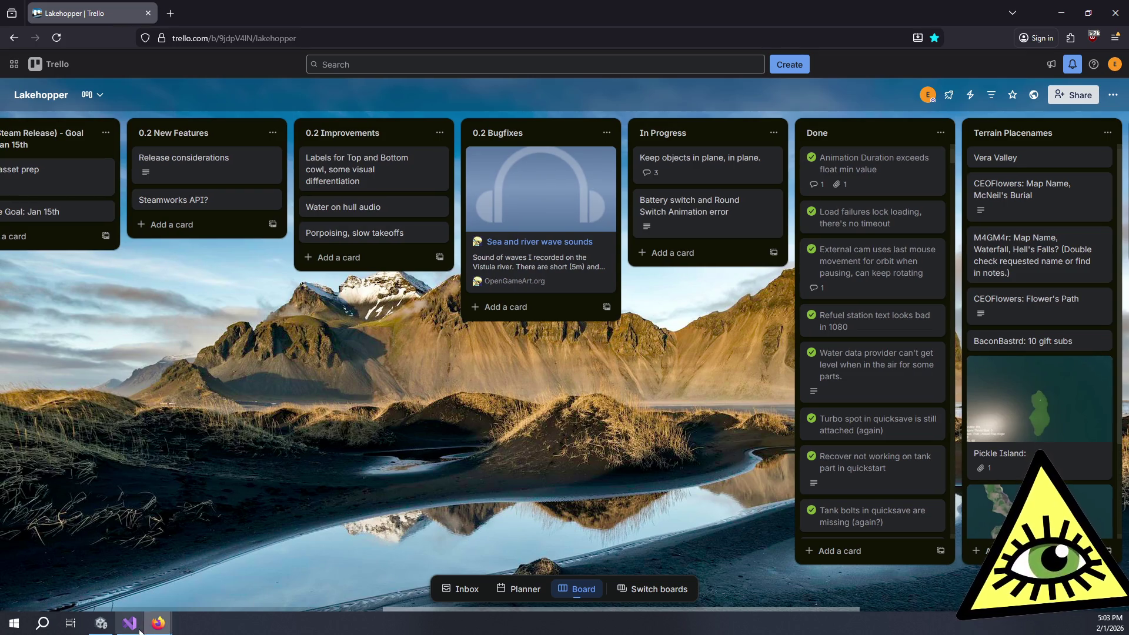
- Switch to the Unity editor and start the LoadableScene in Play mode
{"action": "left_click", "coordinate": [101, 623]}
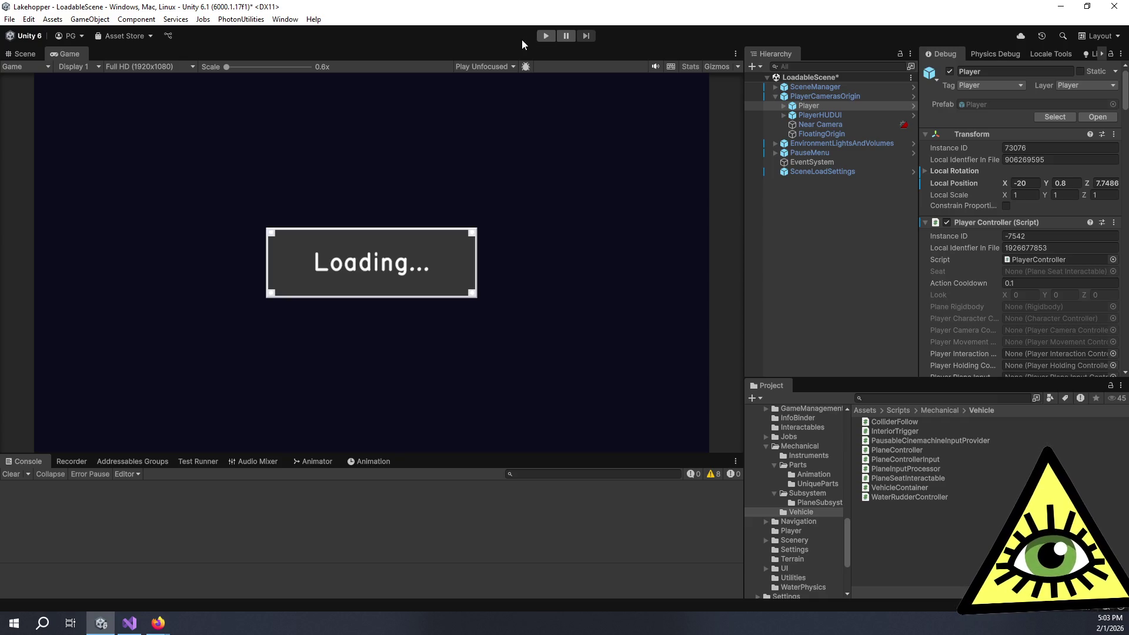
{"action": "left_click", "coordinate": [546, 36]}
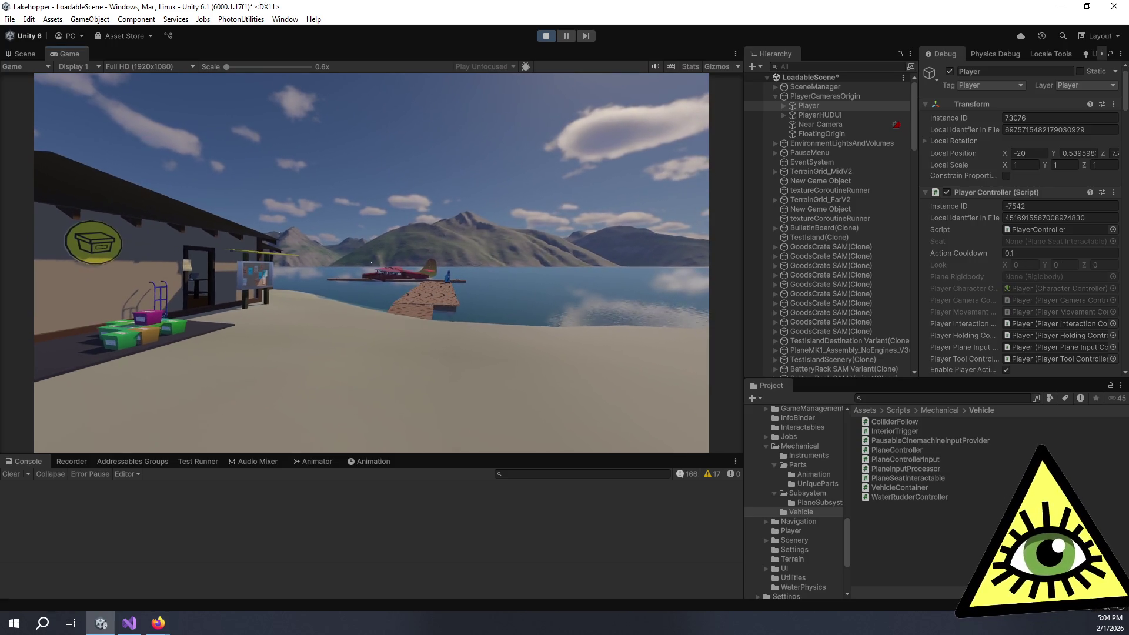
- Open the in-game pause menu once the beach with dock, seaplane and crates loads
{"action": "key", "text": "Escape"}
- Load a save from the LOAD list to place the player in the seaplane cabin
{"action": "left_click", "coordinate": [374, 280]}
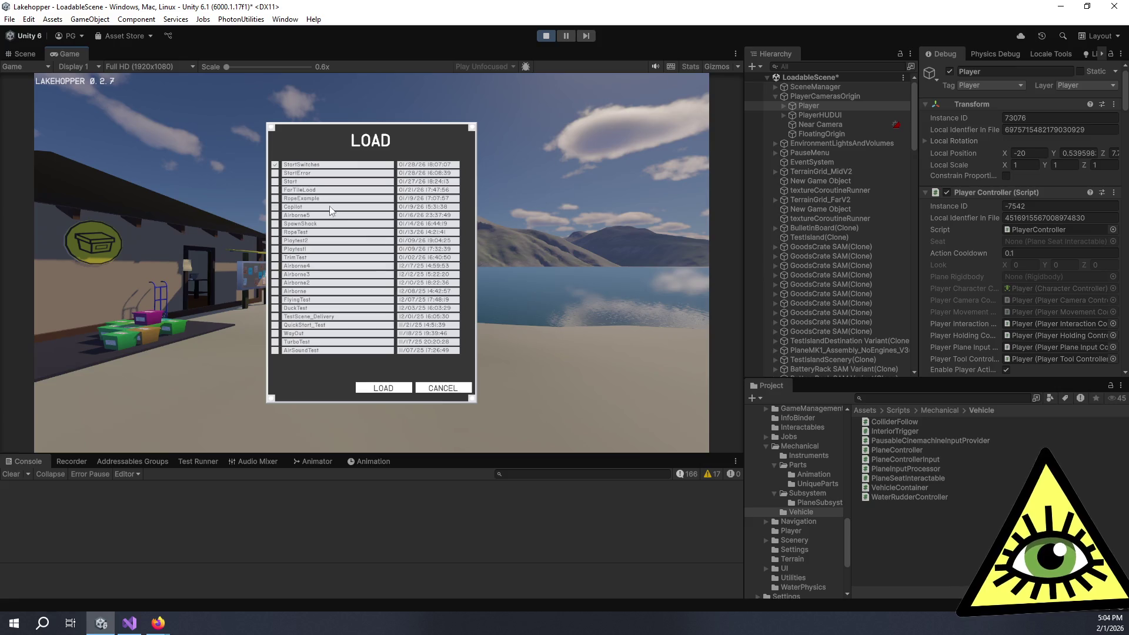
{"action": "left_click", "coordinate": [392, 388]}
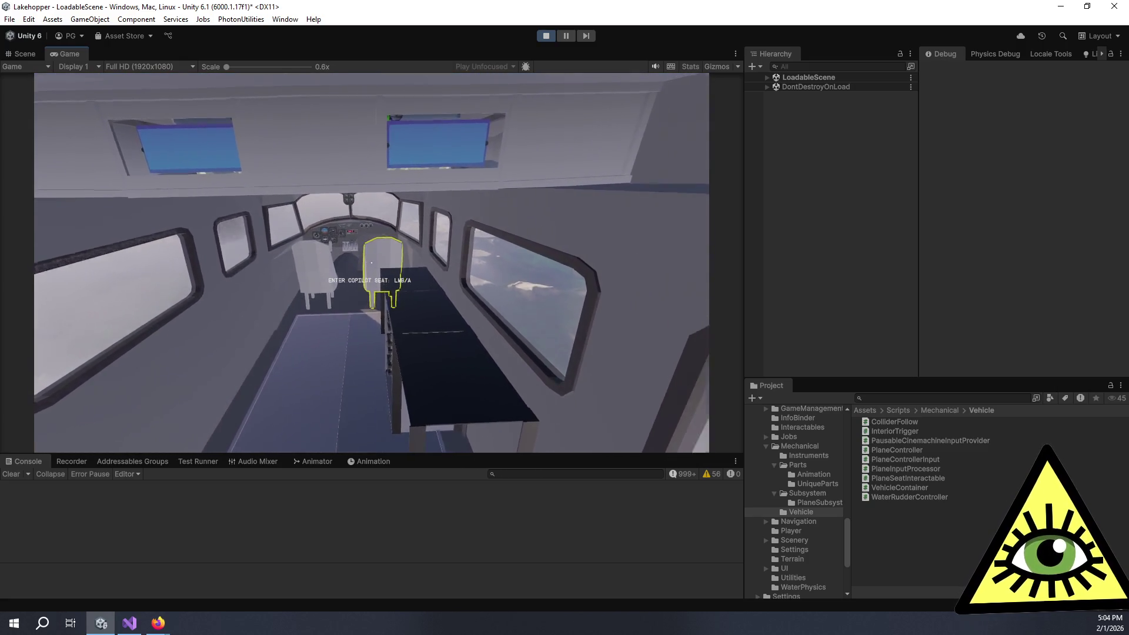
- Detach the battery connector lead, then pick it up again while moving through the cabin
{"action": "right_click", "coordinate": [371, 263]}
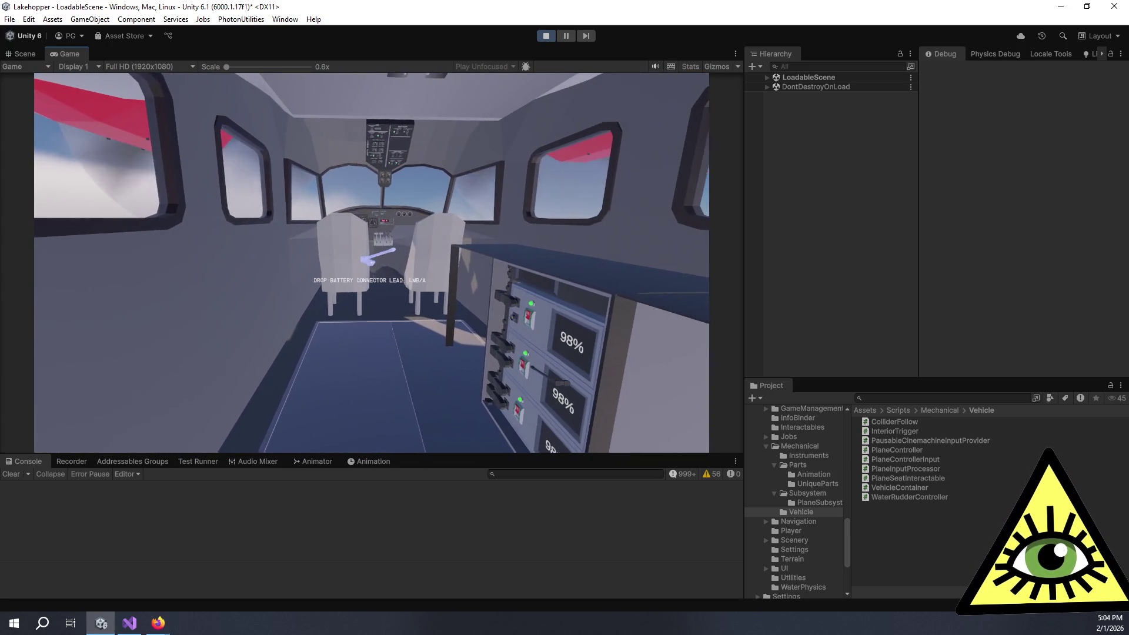
{"action": "key", "text": "s"}
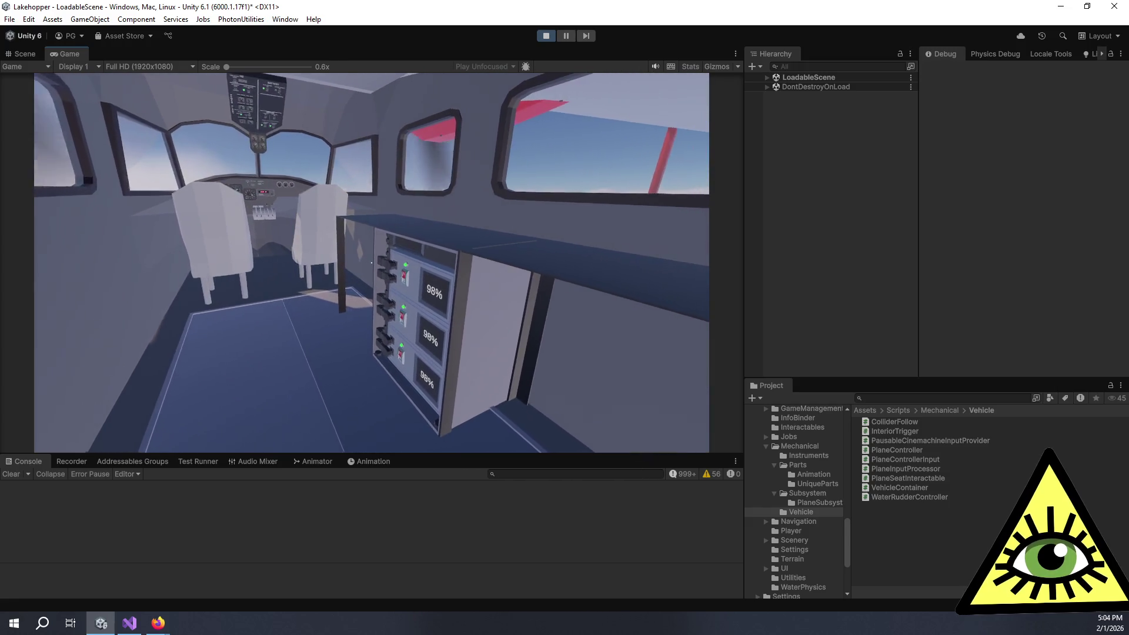
{"action": "key", "text": "s"}
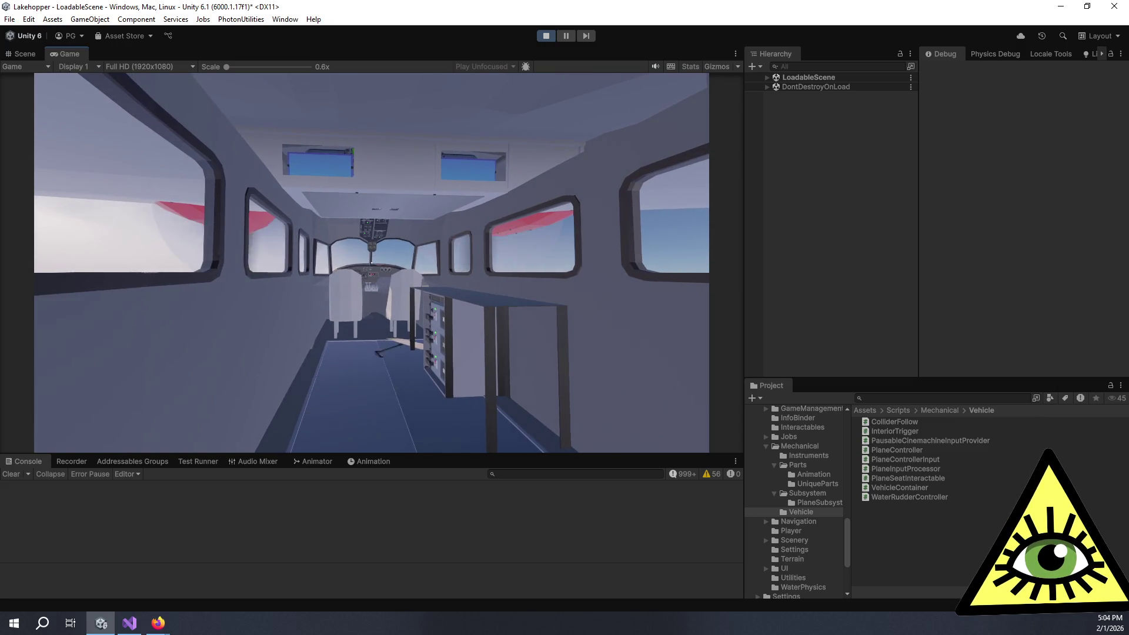
{"action": "key", "text": "w"}
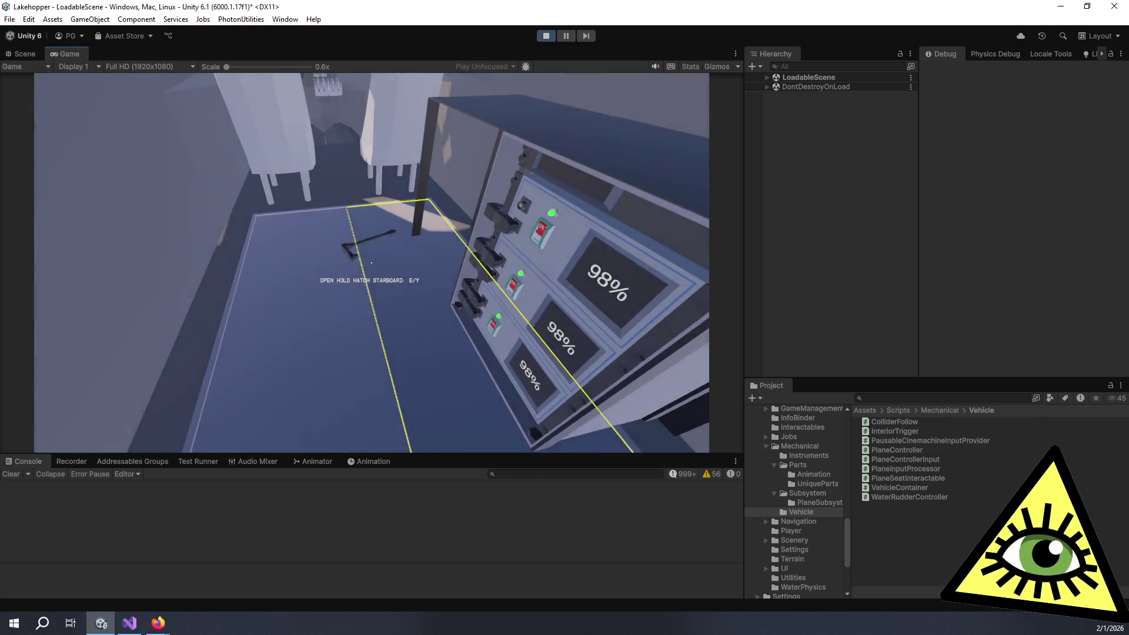
{"action": "left_click", "coordinate": [372, 263]}
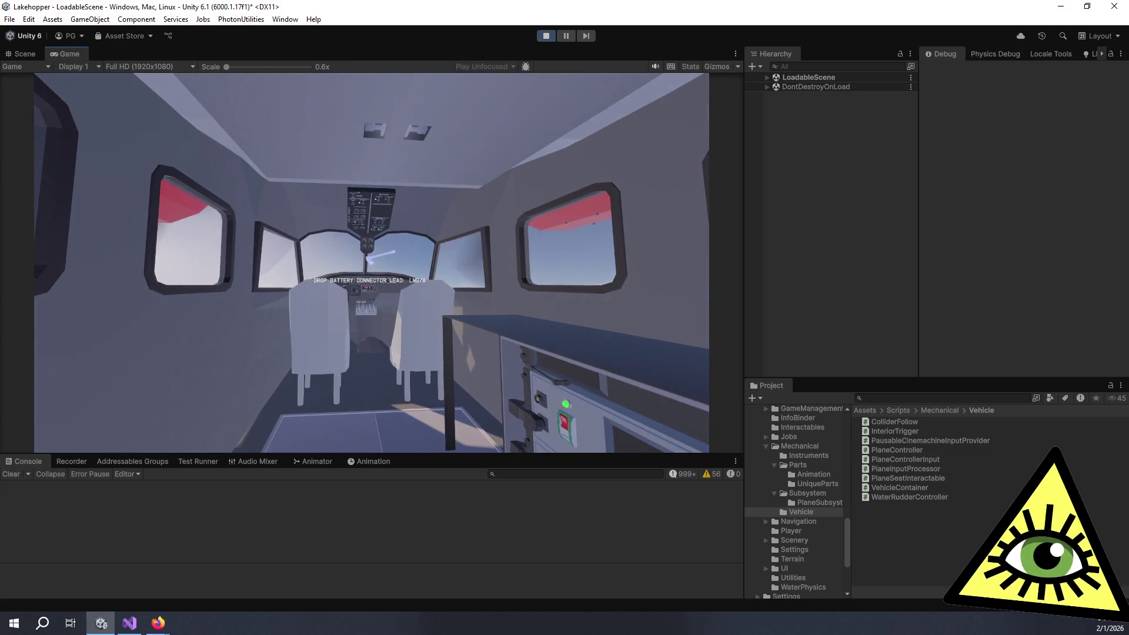
{"action": "key", "text": "w"}
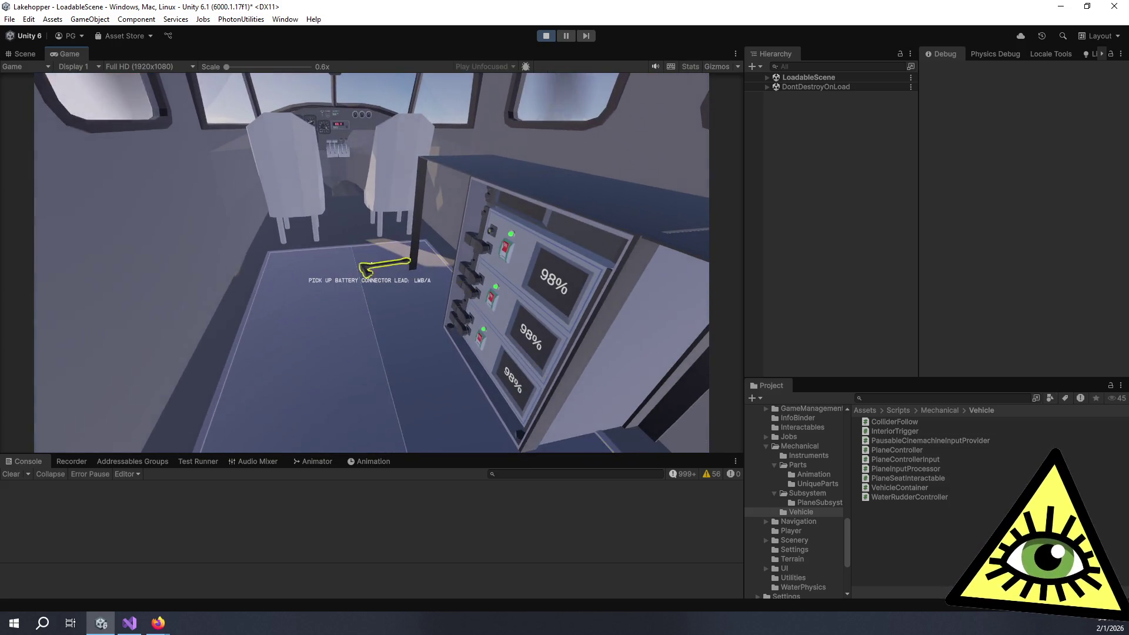
{"action": "key", "text": "s"}
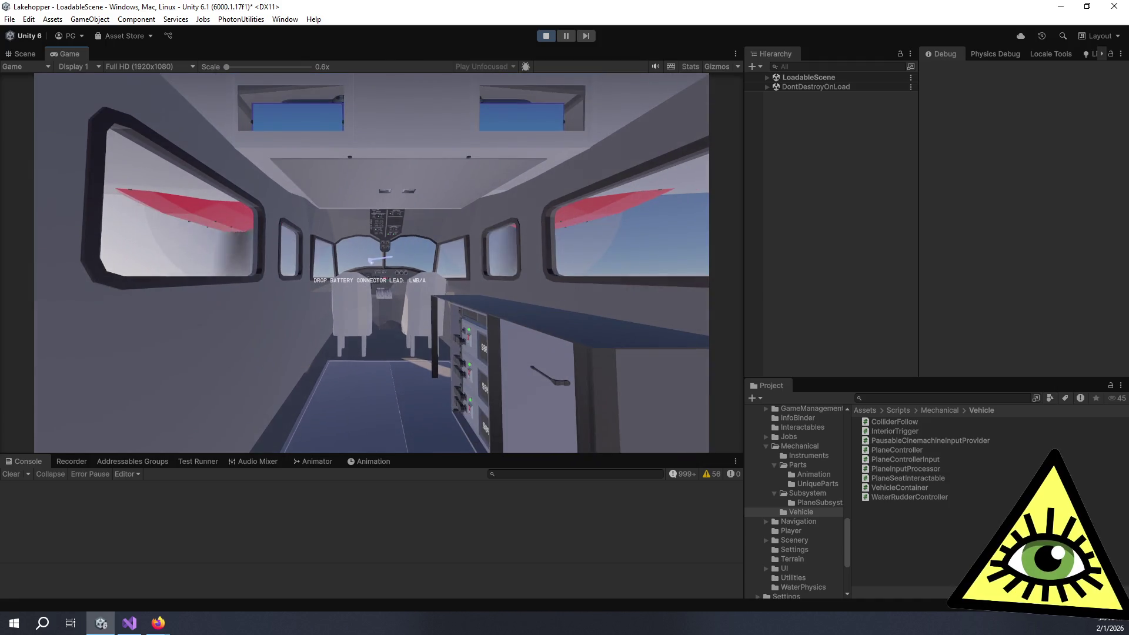
{"action": "key", "text": "w"}
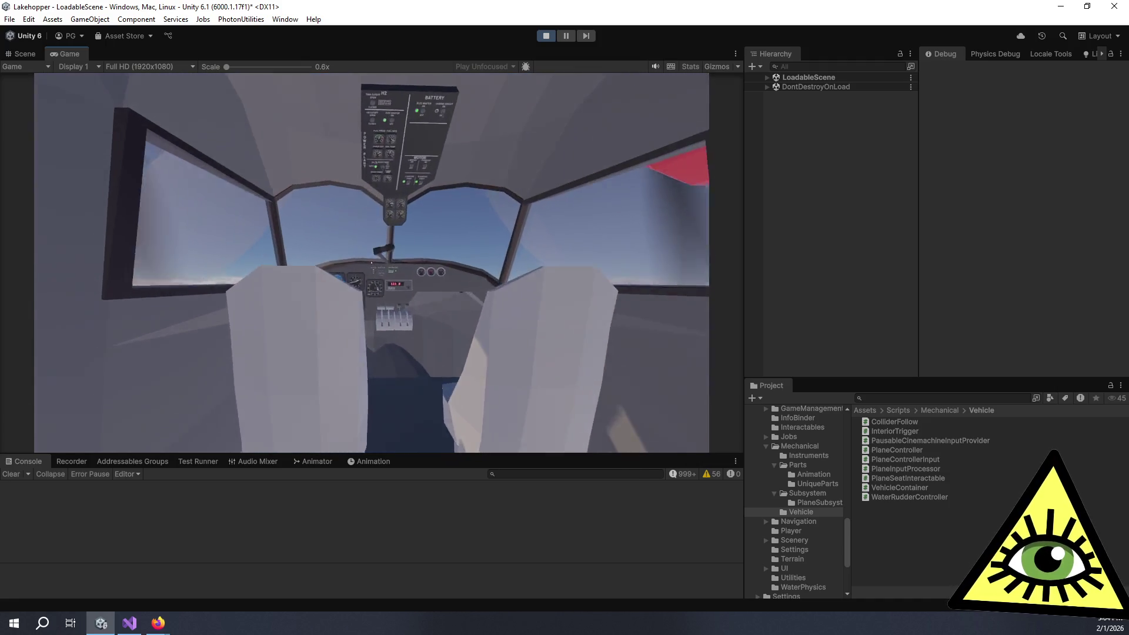
{"action": "left_click", "coordinate": [365, 268]}
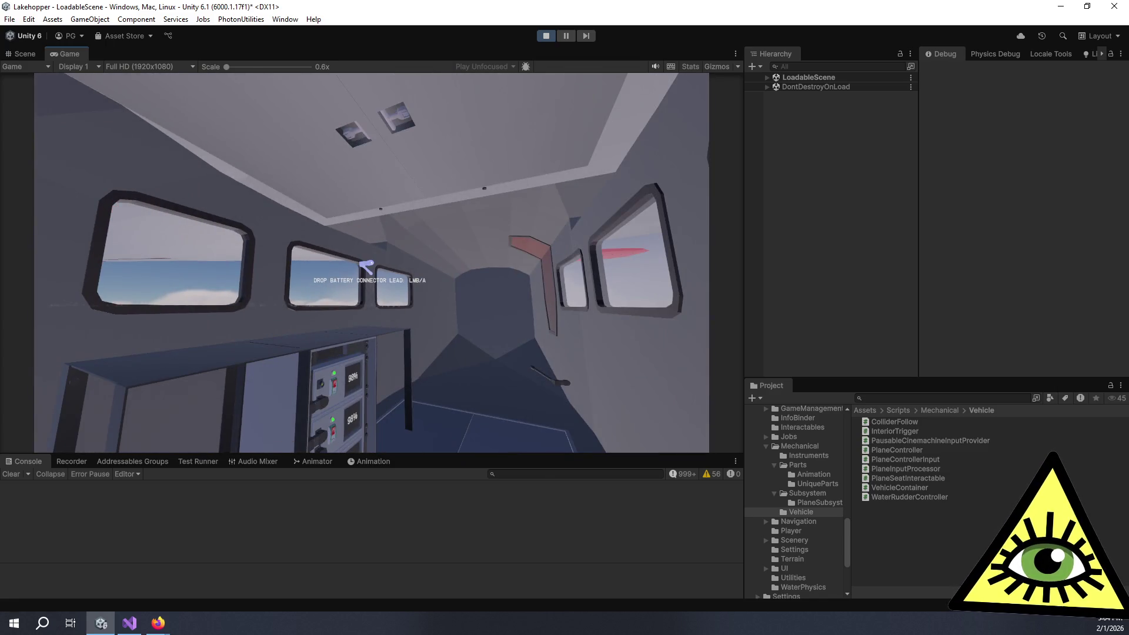
- Walk the lead up and down the aisle between the battery rack and cockpit
{"action": "key", "text": "w"}
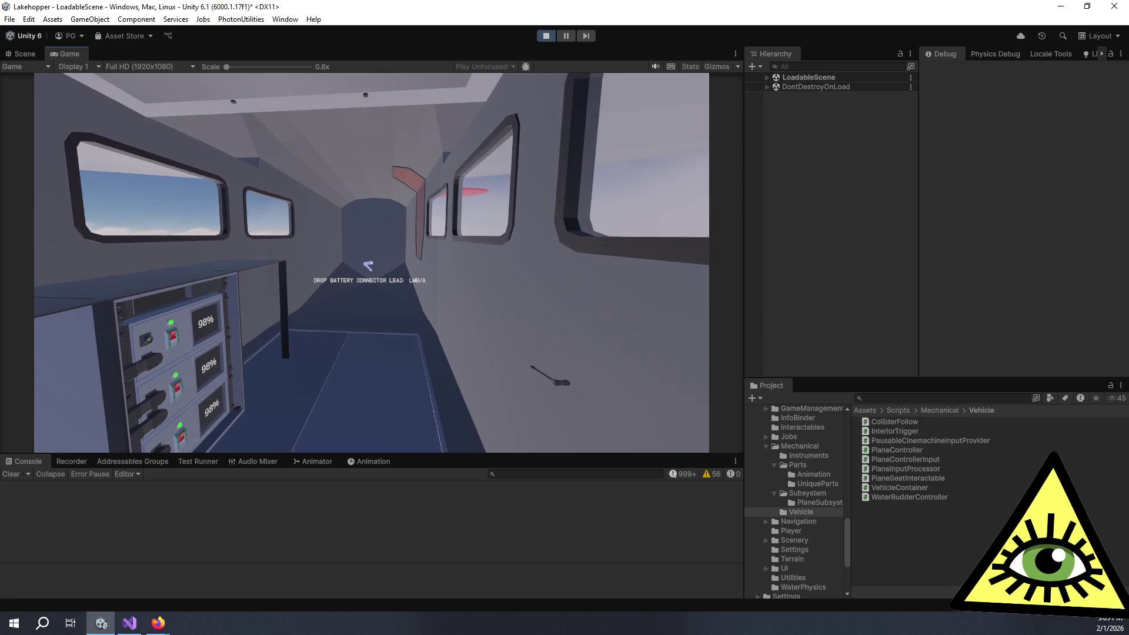
{"action": "key", "text": "w"}
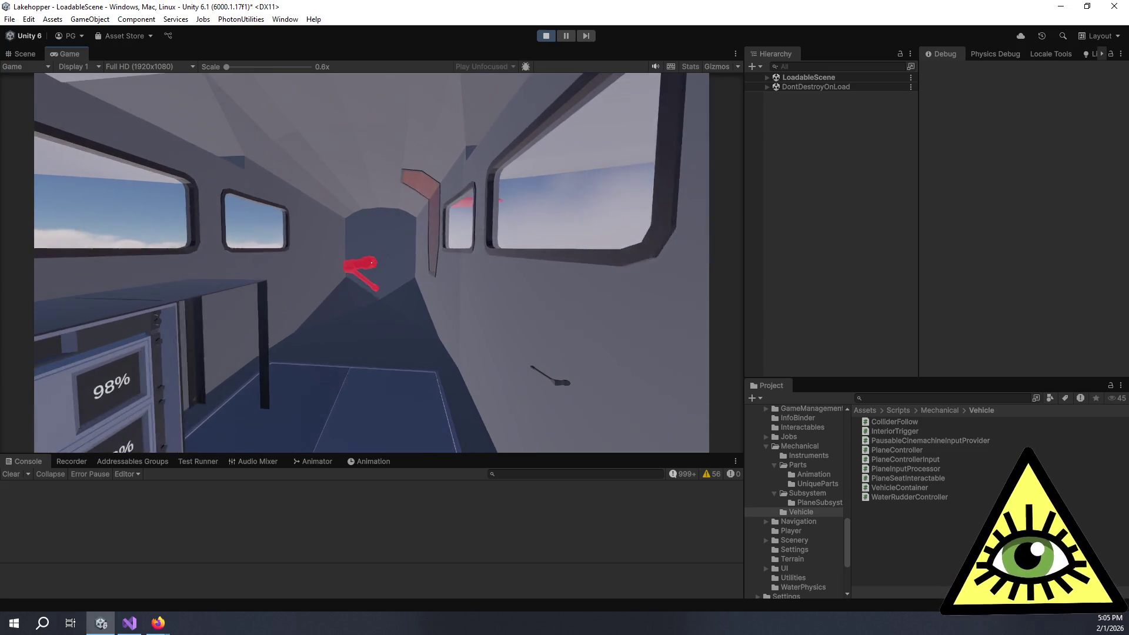
{"action": "key", "text": "s"}
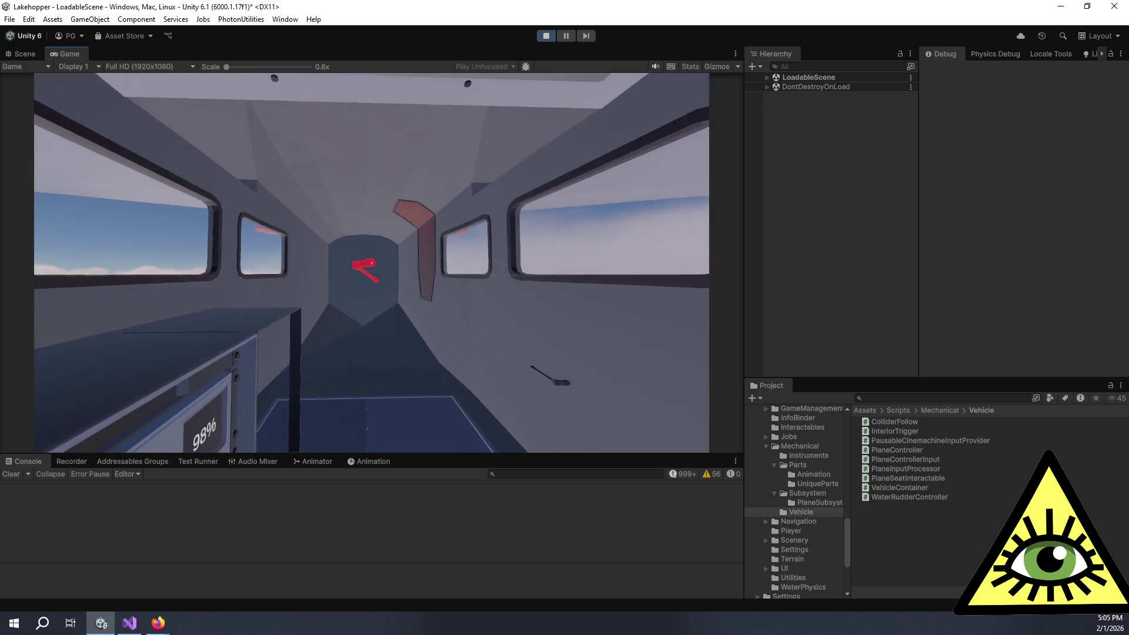
{"action": "key", "text": "s"}
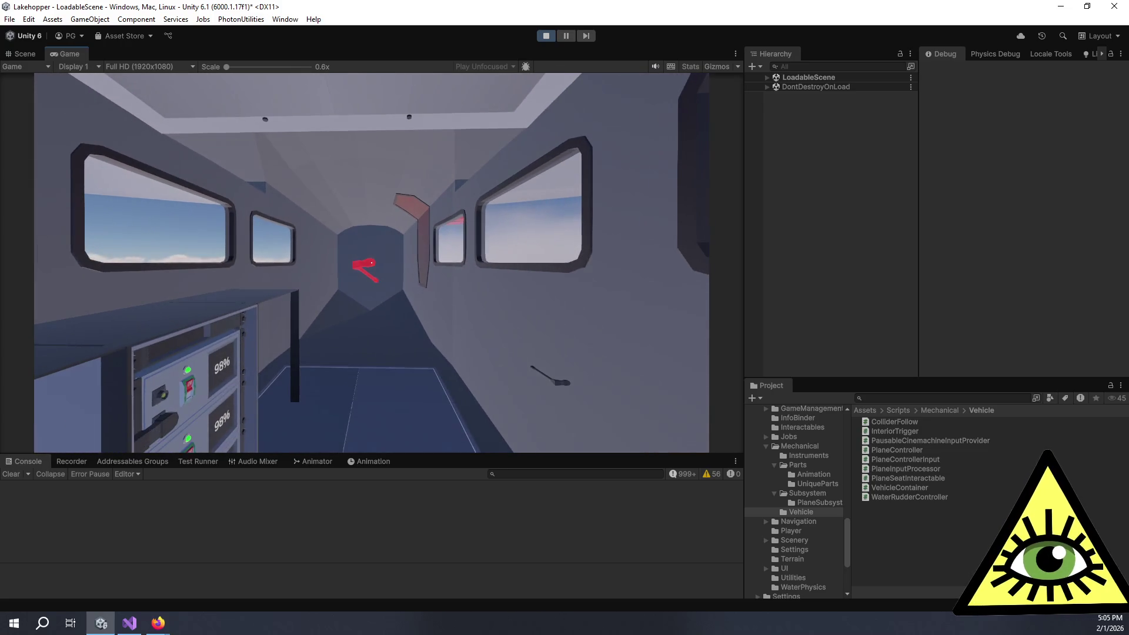
{"action": "key", "text": "w"}
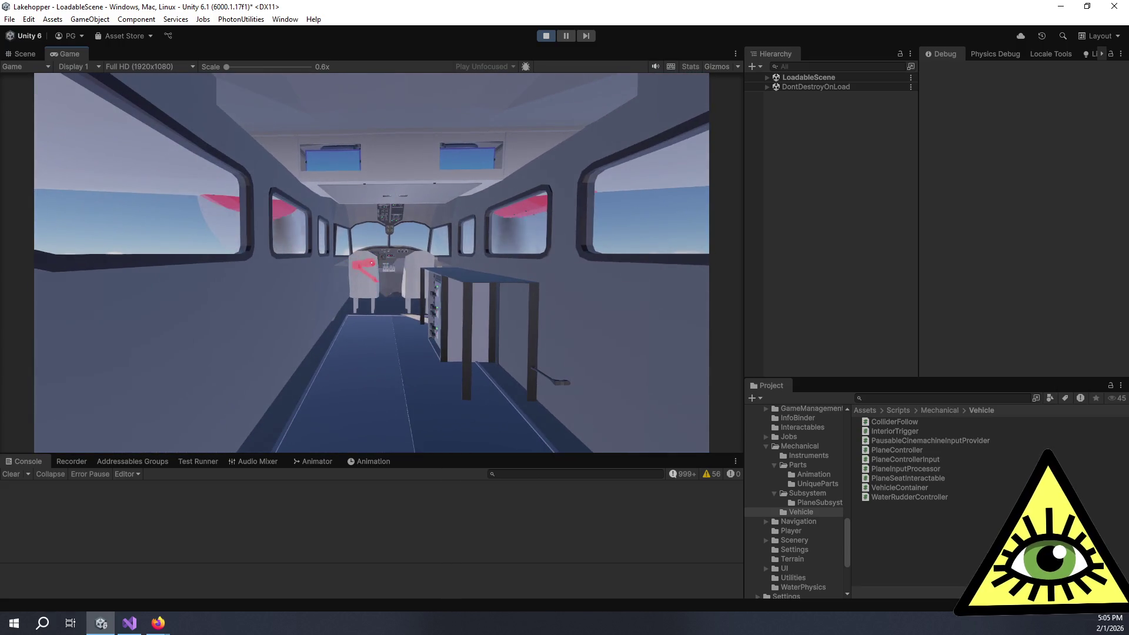
{"action": "key", "text": "w"}
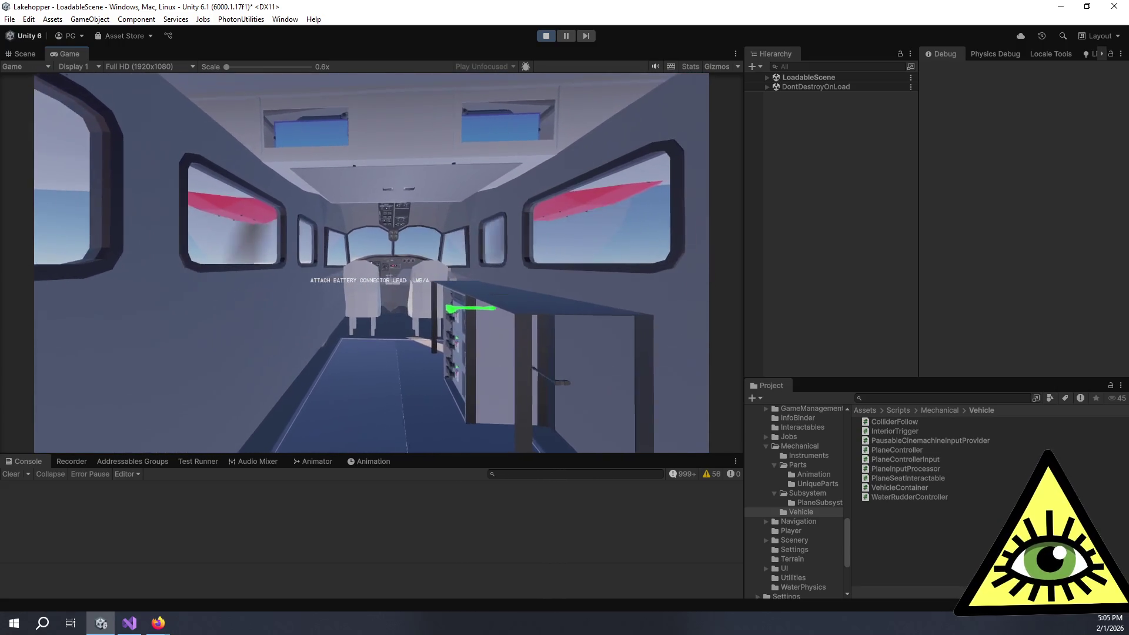
{"action": "key", "text": "s"}
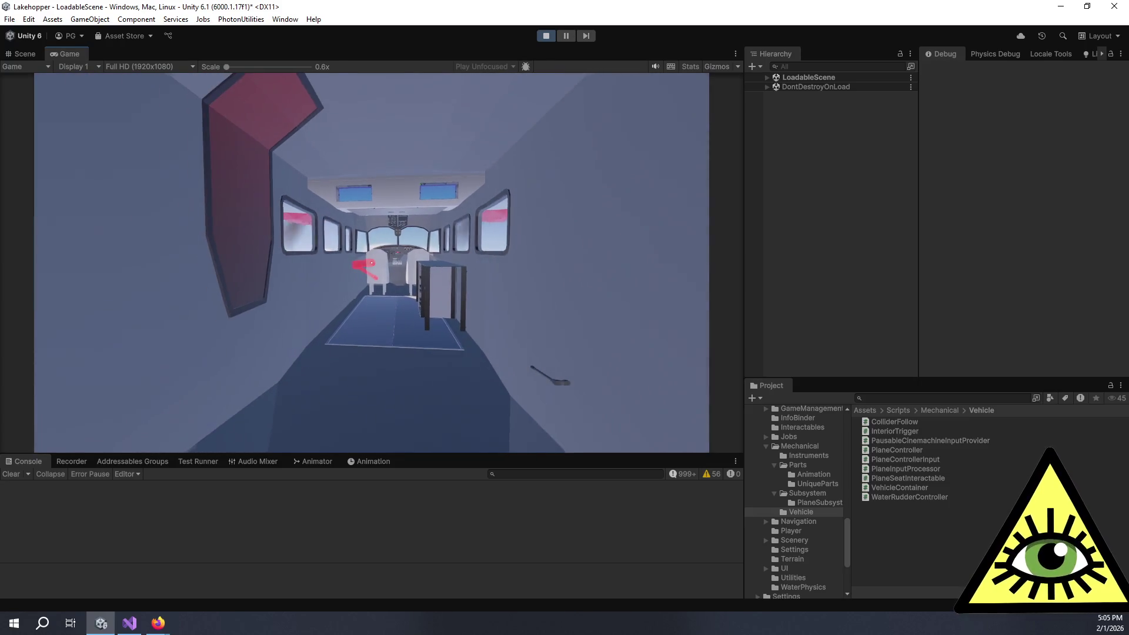
{"action": "key", "text": "w"}
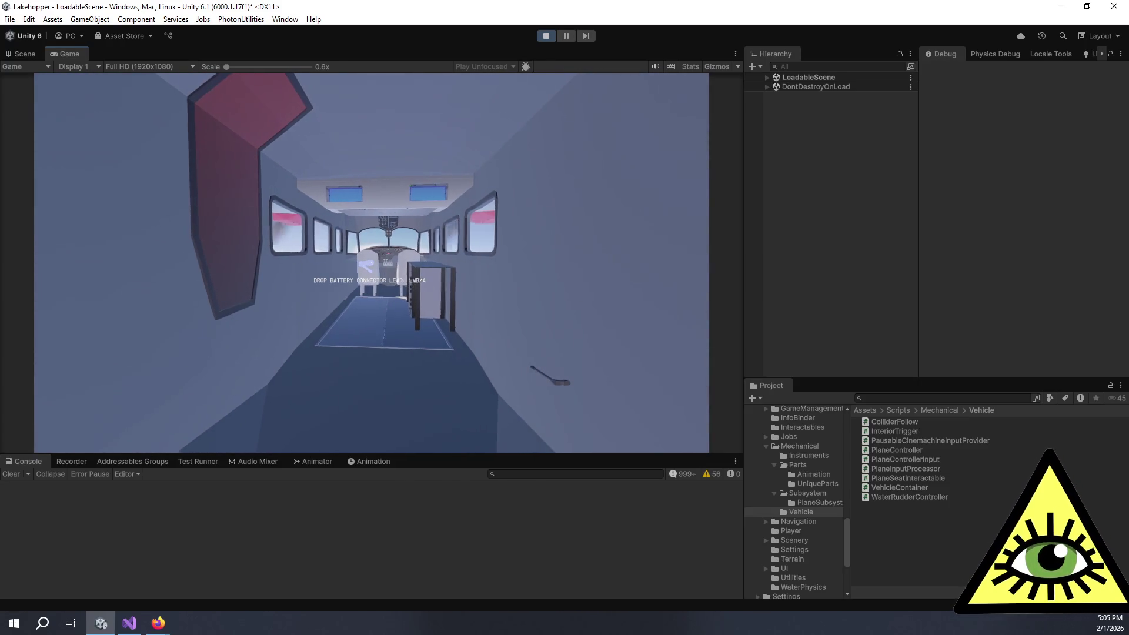
{"action": "key", "text": "s"}
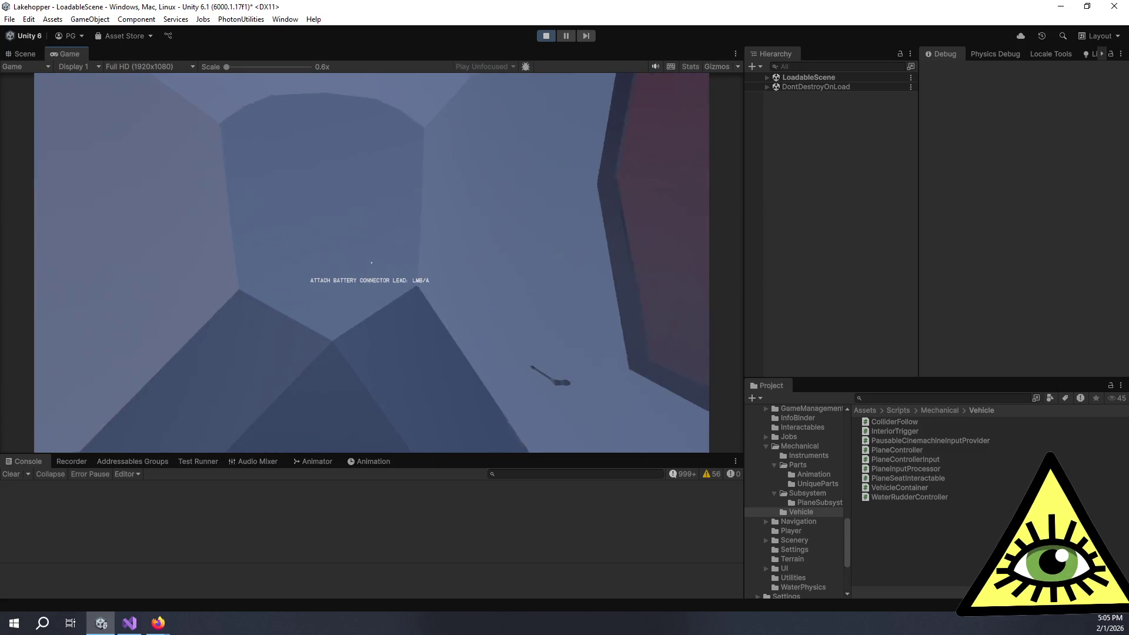
- Walk back to the battery panel, attach its connector lead, then detach and hold it
{"action": "key", "text": "s"}
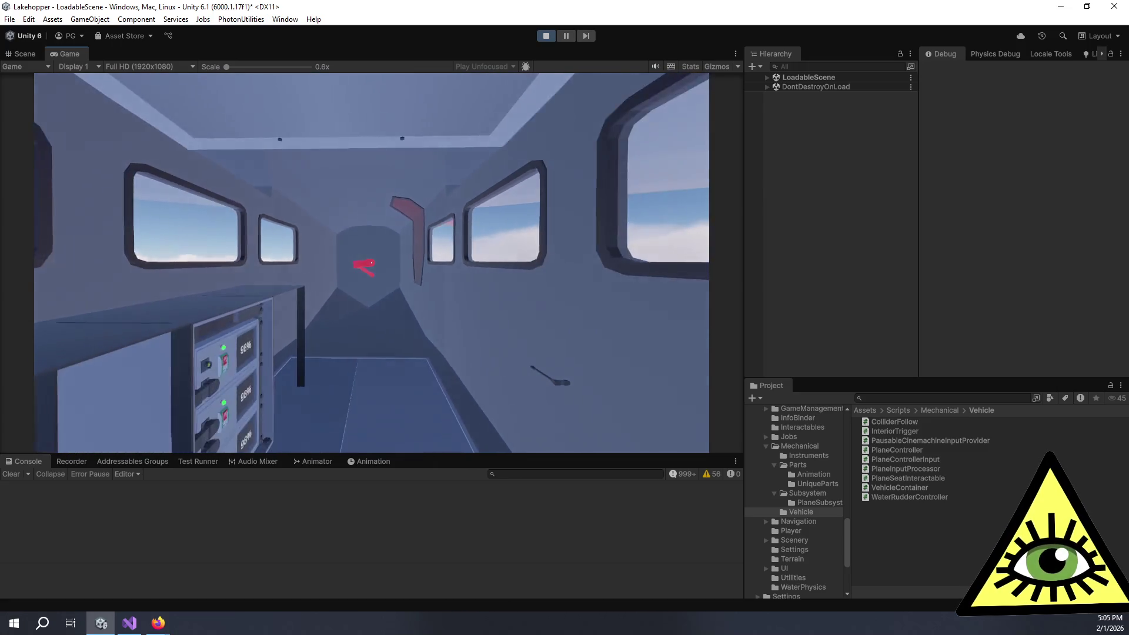
{"action": "key", "text": "w"}
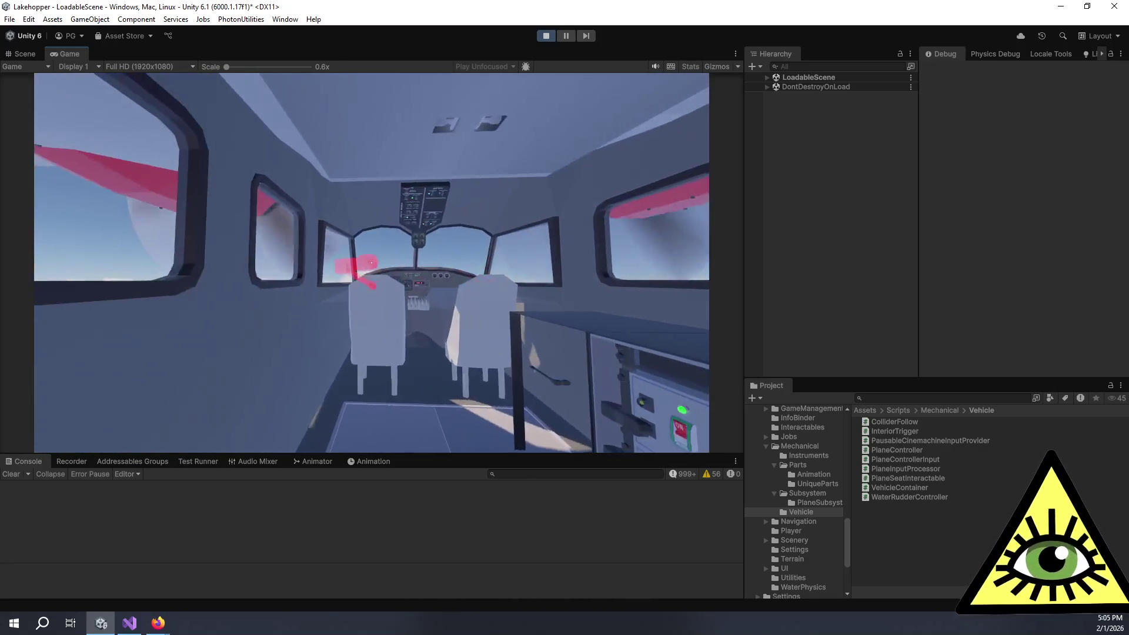
{"action": "key", "text": "s"}
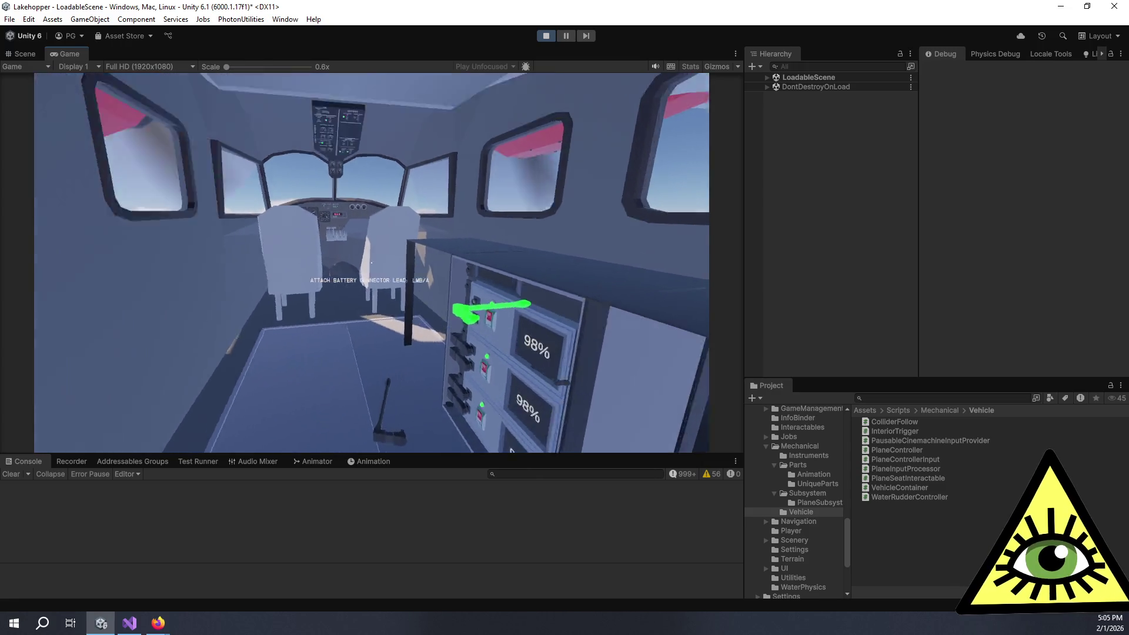
{"action": "key", "text": "s"}
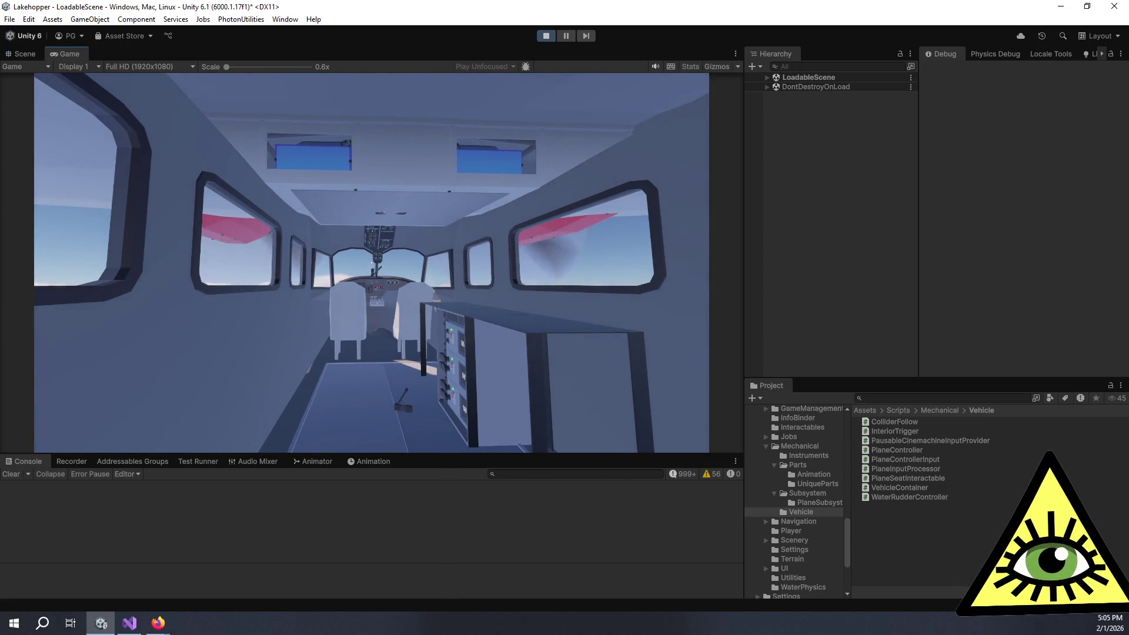
{"action": "key", "text": "w"}
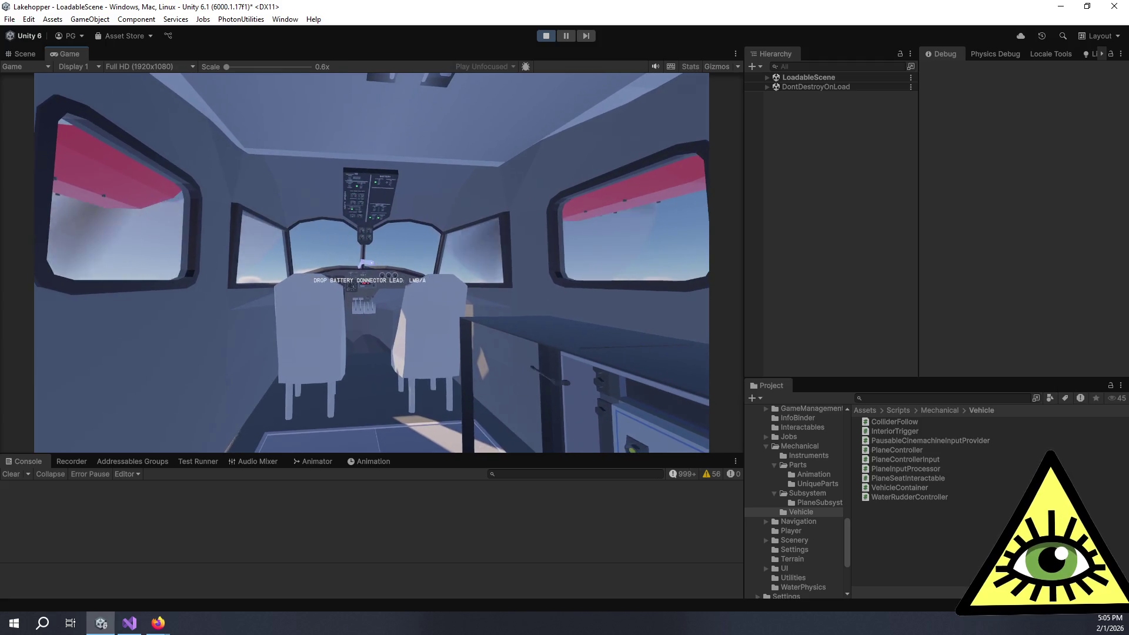
{"action": "key", "text": "s"}
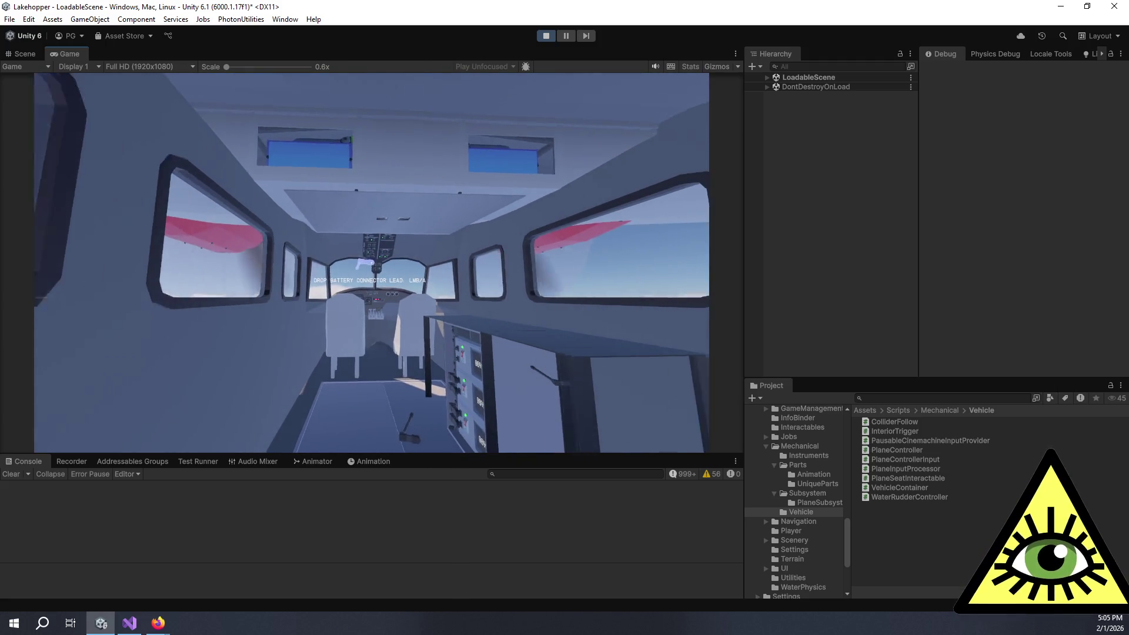
{"action": "key", "text": "w"}
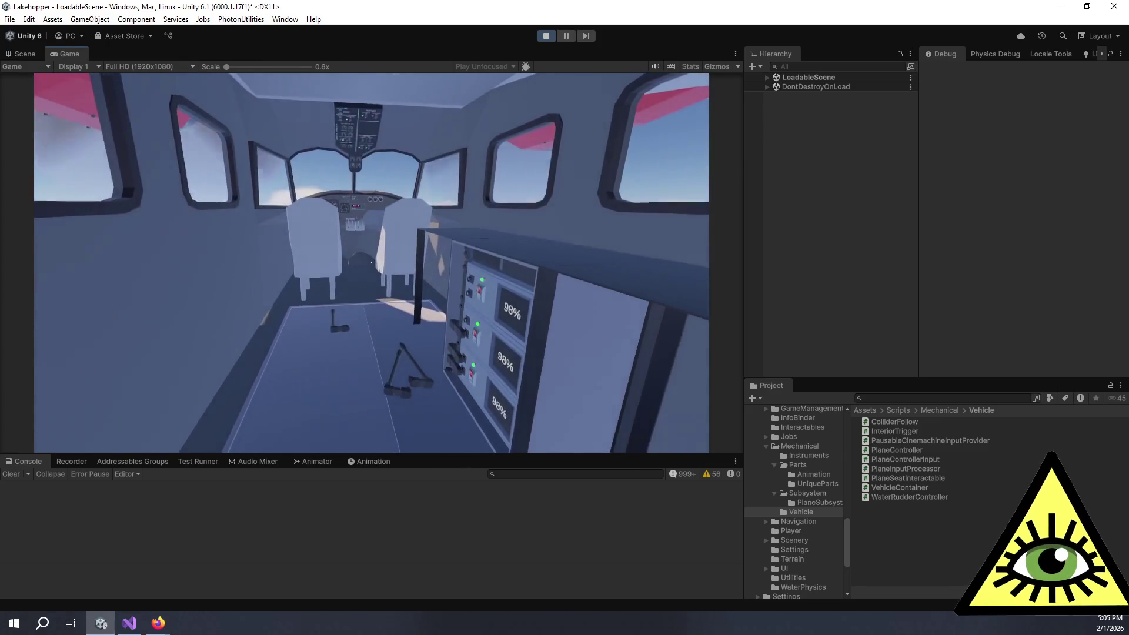
{"action": "left_click", "coordinate": [372, 263]}
{"action": "right_click", "coordinate": [372, 263]}
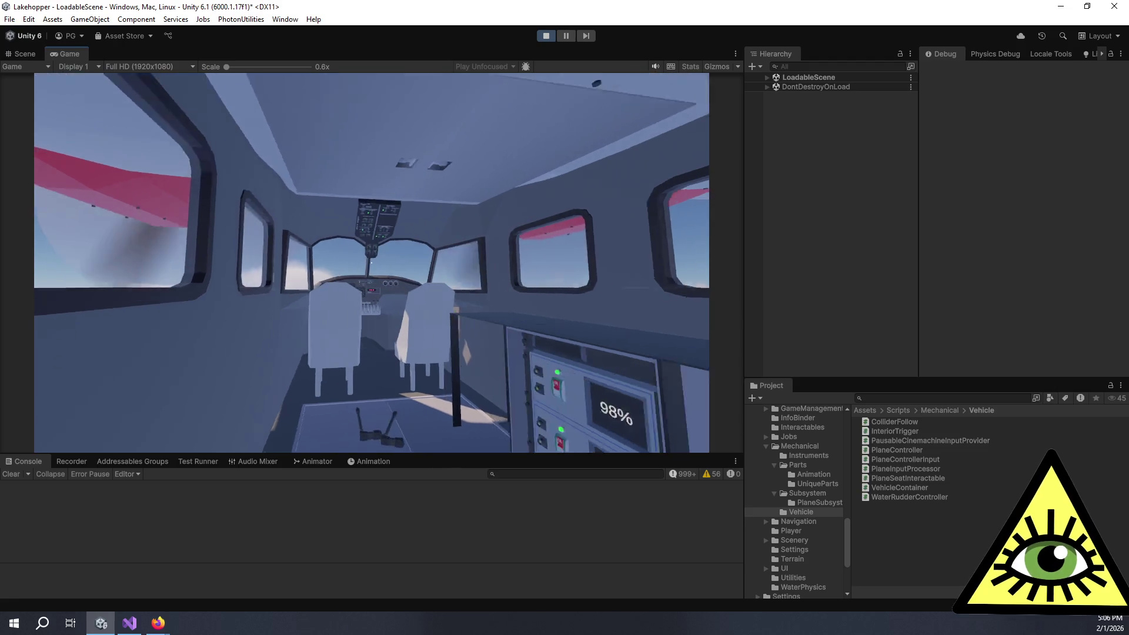
- Put the wrench away, set the battery unit down, and take up the rack's connector leads
{"action": "key", "text": "2"}
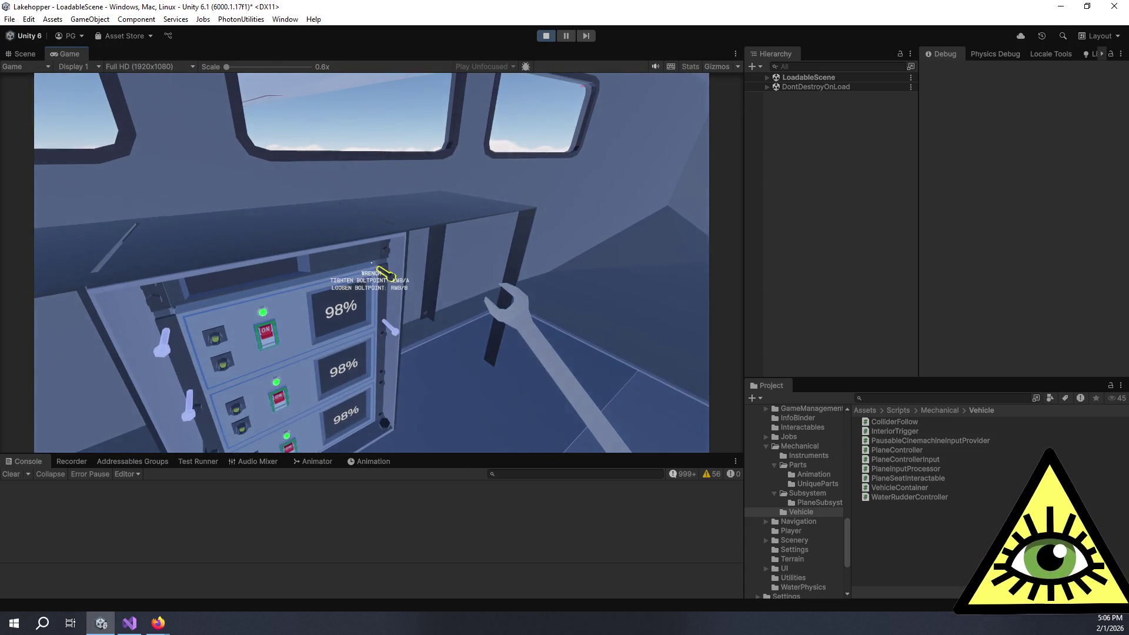
{"action": "key", "text": "2"}
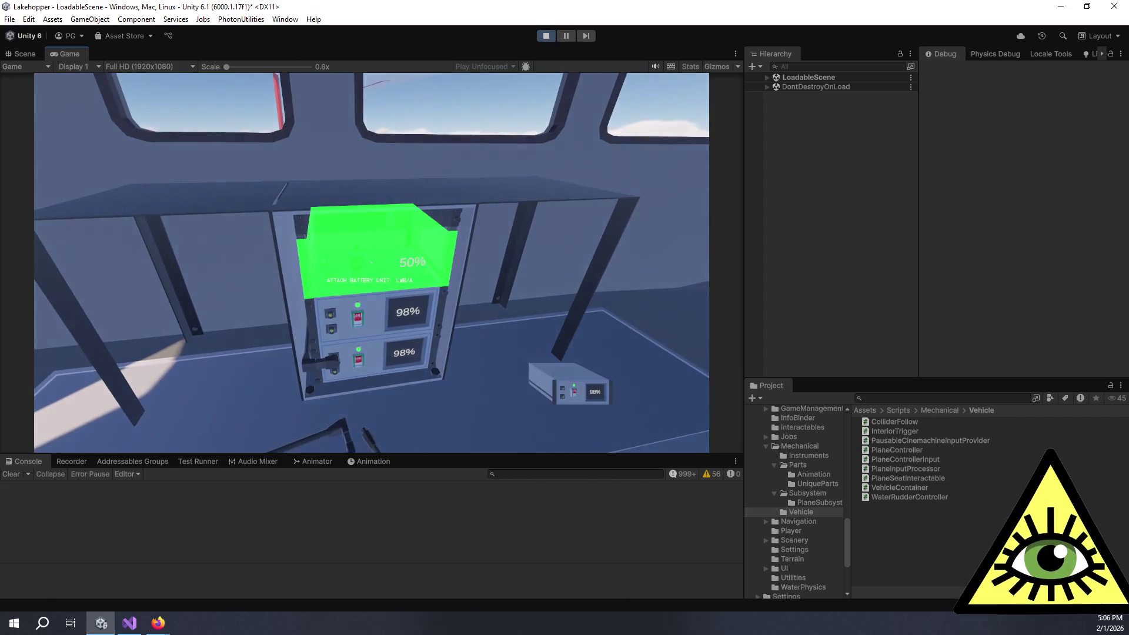
{"action": "left_click", "coordinate": [372, 263]}
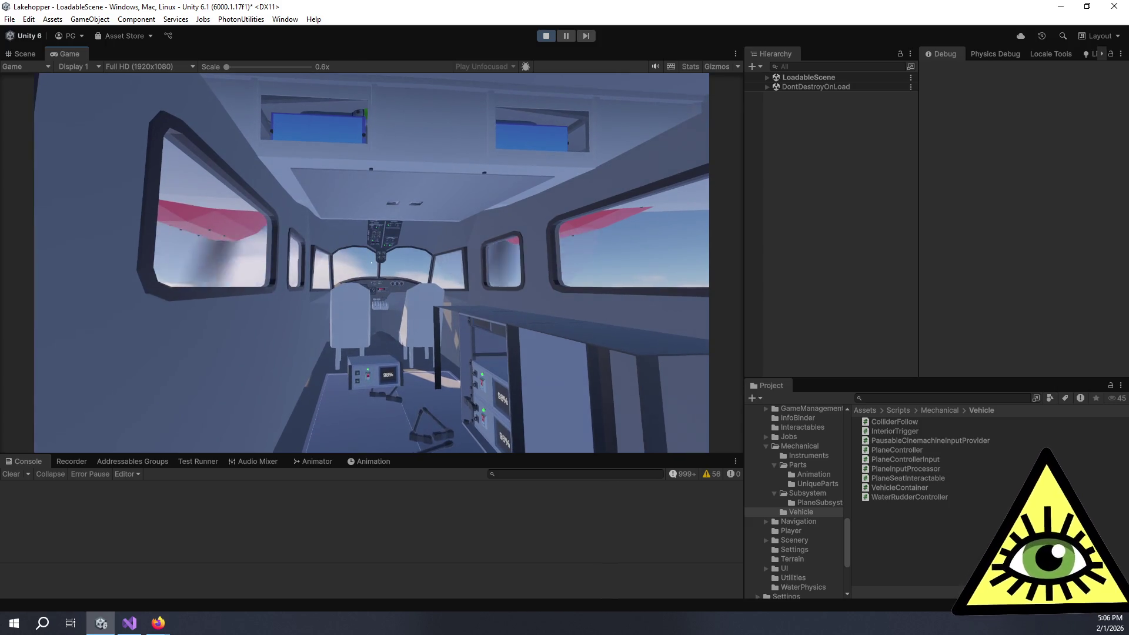
{"action": "key", "text": "w"}
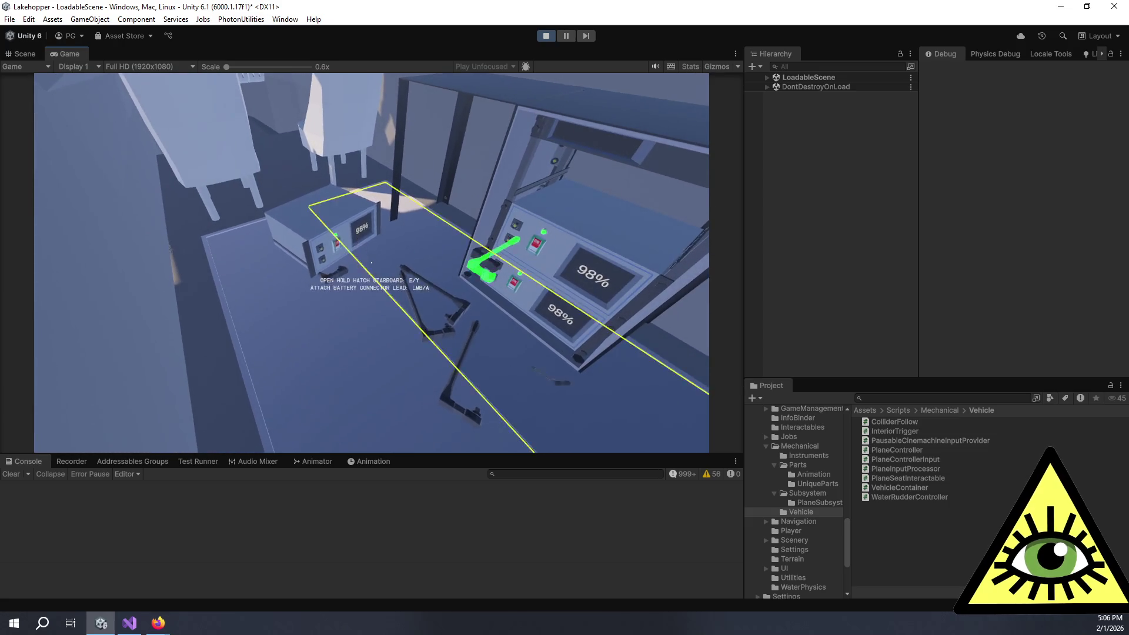
{"action": "left_click", "coordinate": [371, 263]}
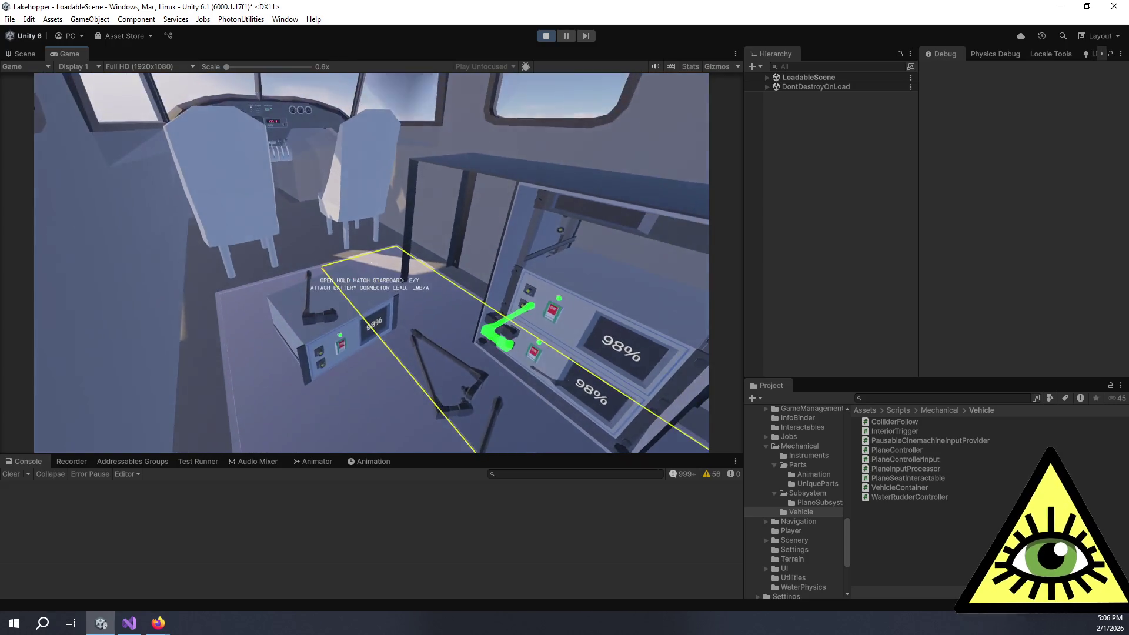
{"action": "left_click", "coordinate": [371, 263]}
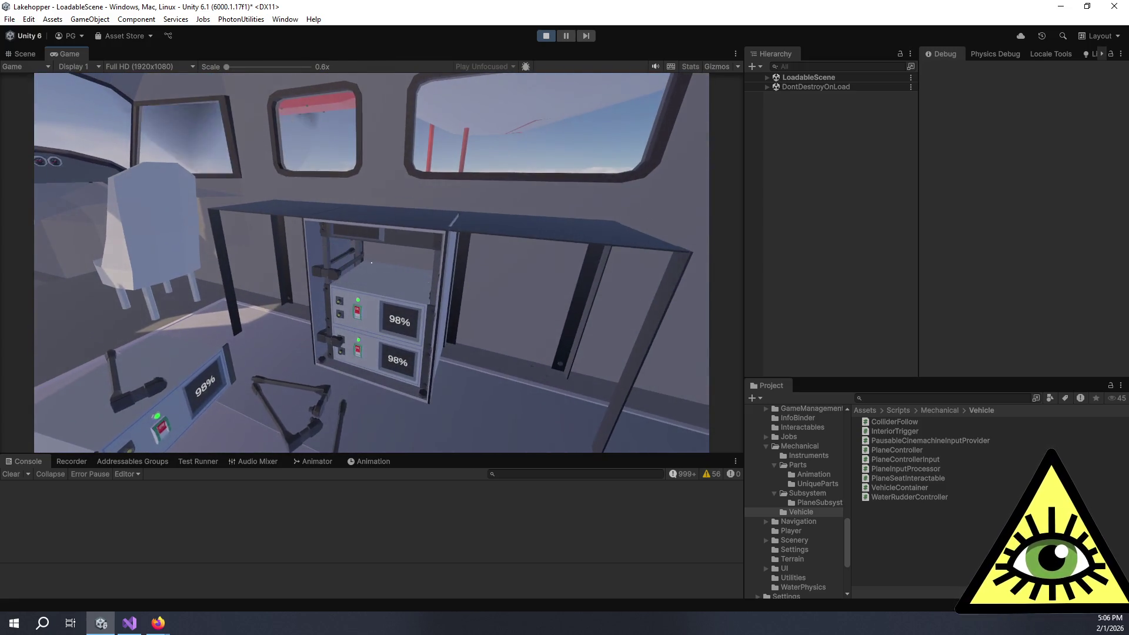
- Walk up the aisle to the pilot seats and sit down
{"action": "key", "text": "s"}
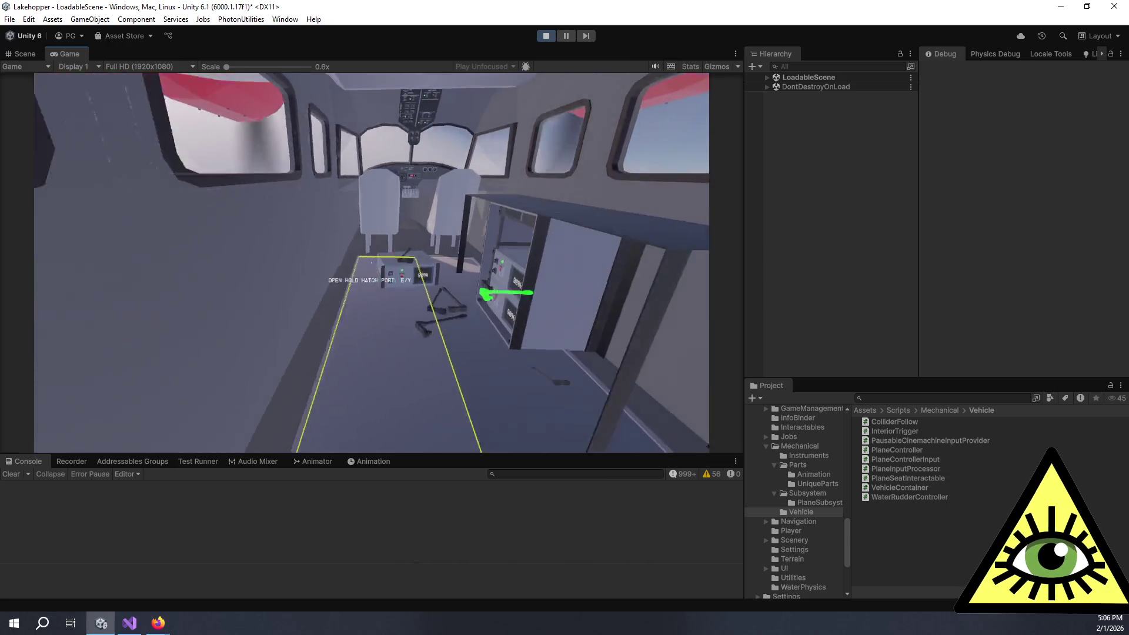
{"action": "key", "text": "s"}
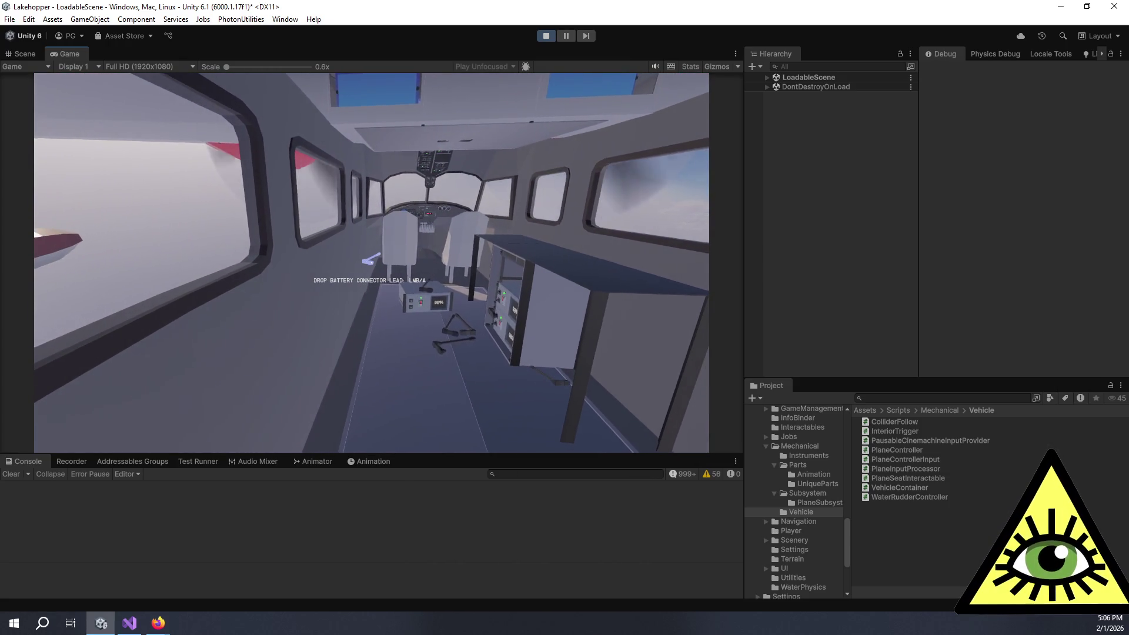
{"action": "key", "text": "w"}
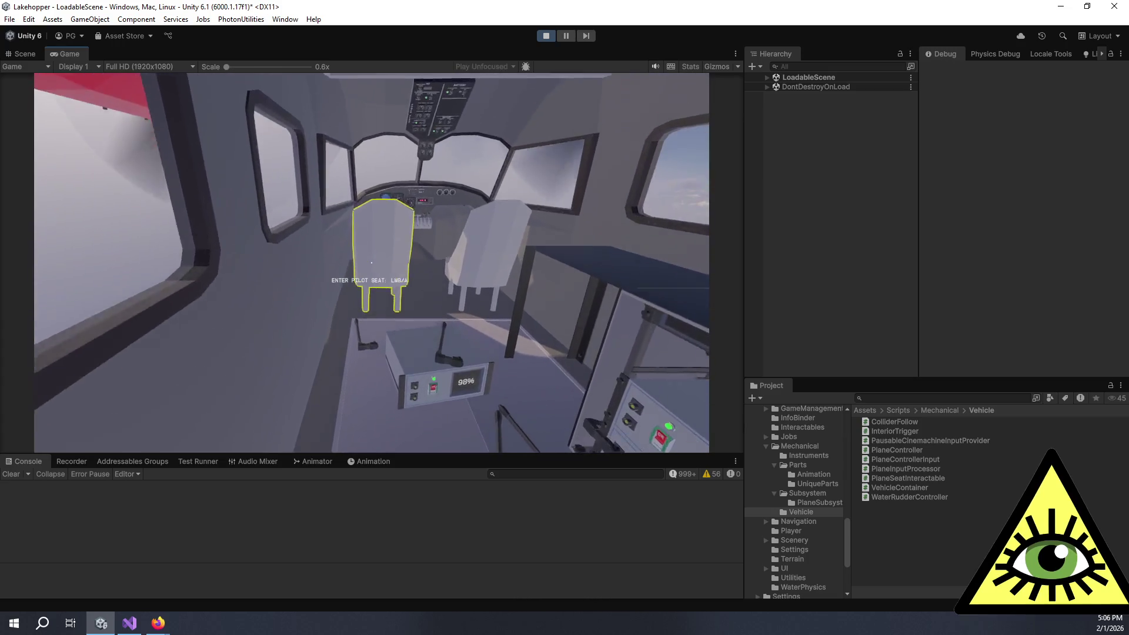
{"action": "key", "text": "e"}
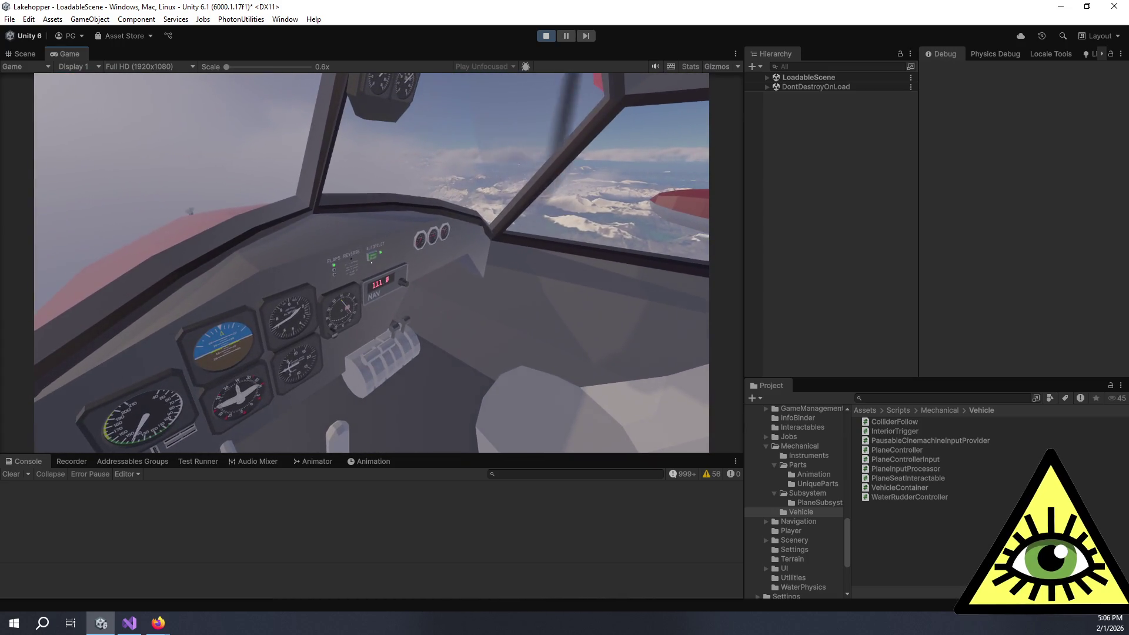
- Get up from the pilot seat and walk back into the cabin toward the rack
{"action": "key", "text": "e"}
{"action": "key", "text": "w"}
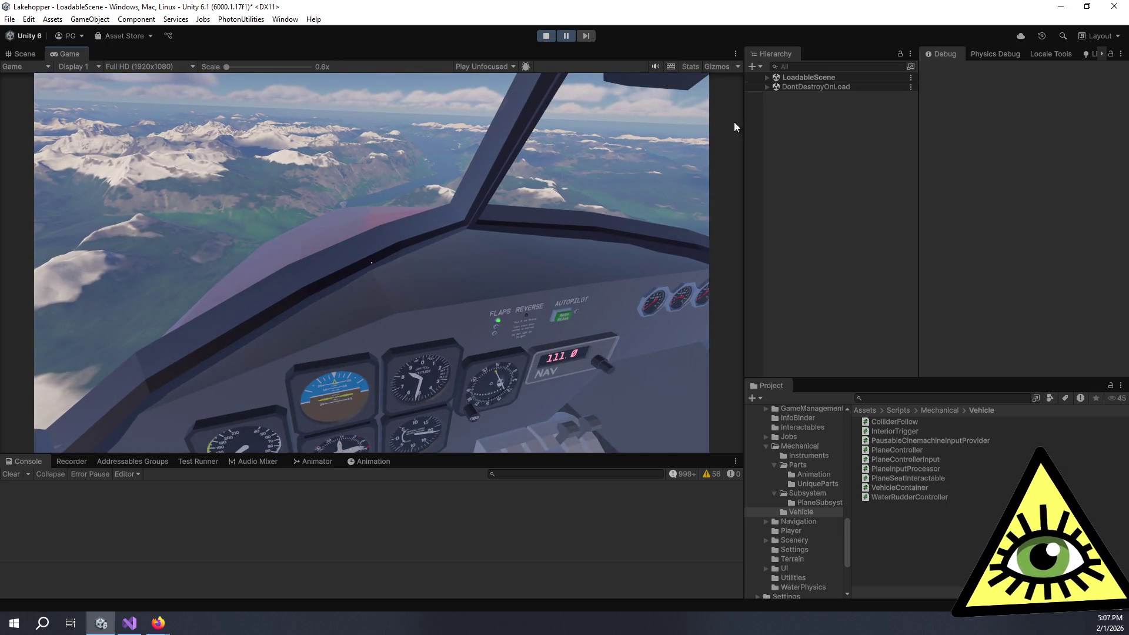
- In the Scene view, frame three BatteryConnectorLead objects from LoadableScene and orbit around them
{"action": "left_click", "coordinate": [767, 78]}
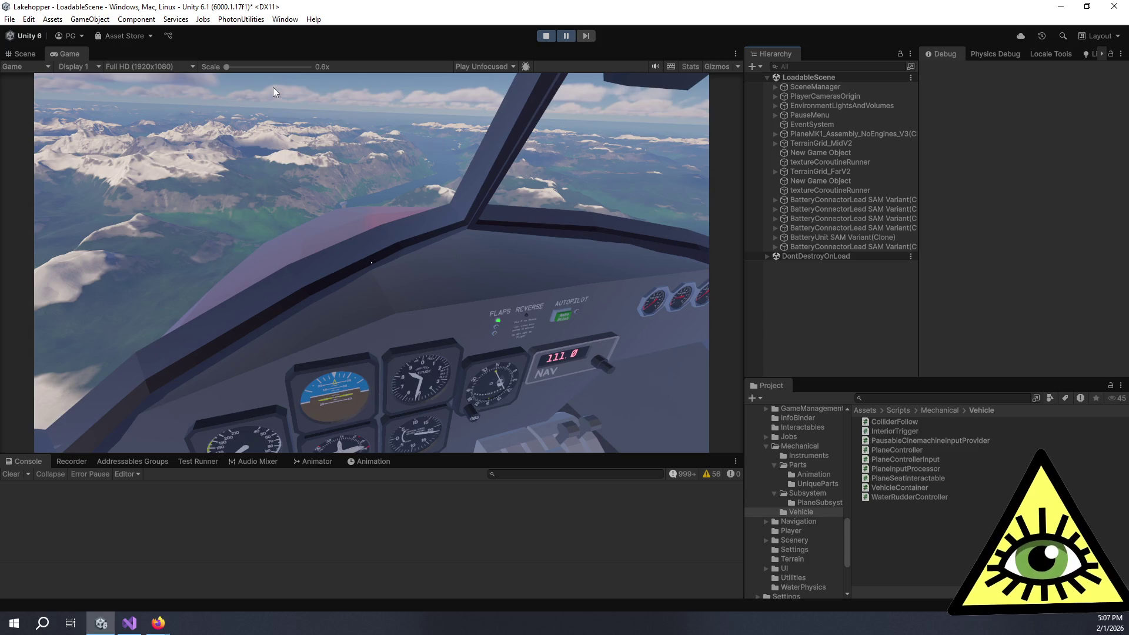
{"action": "key", "text": "ctrl+1"}
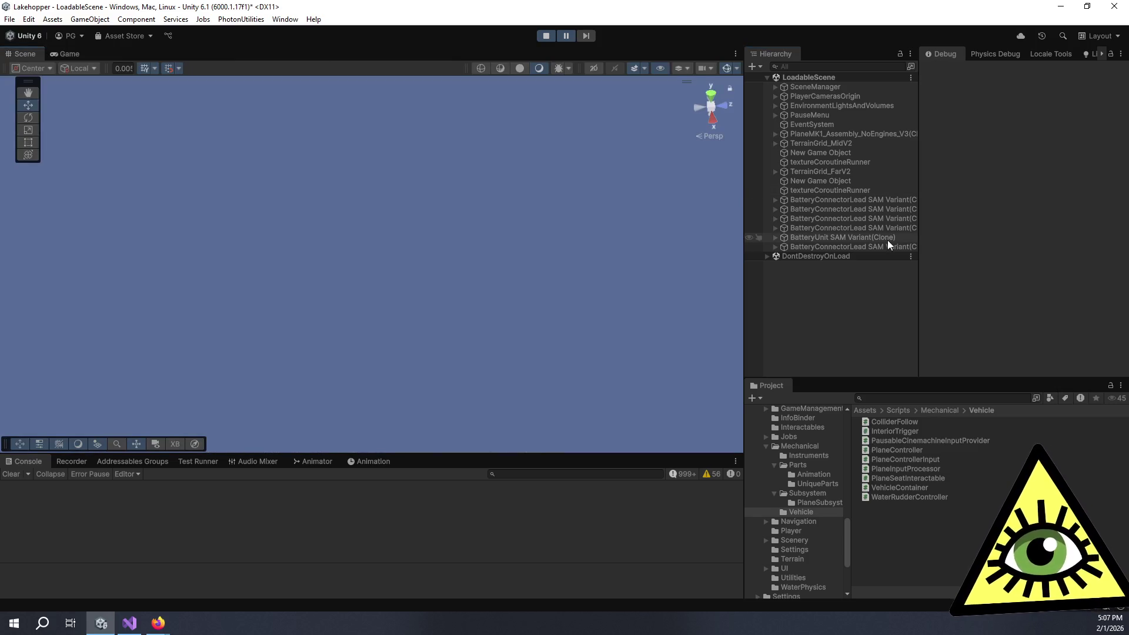
{"action": "double_click", "coordinate": [888, 245]}
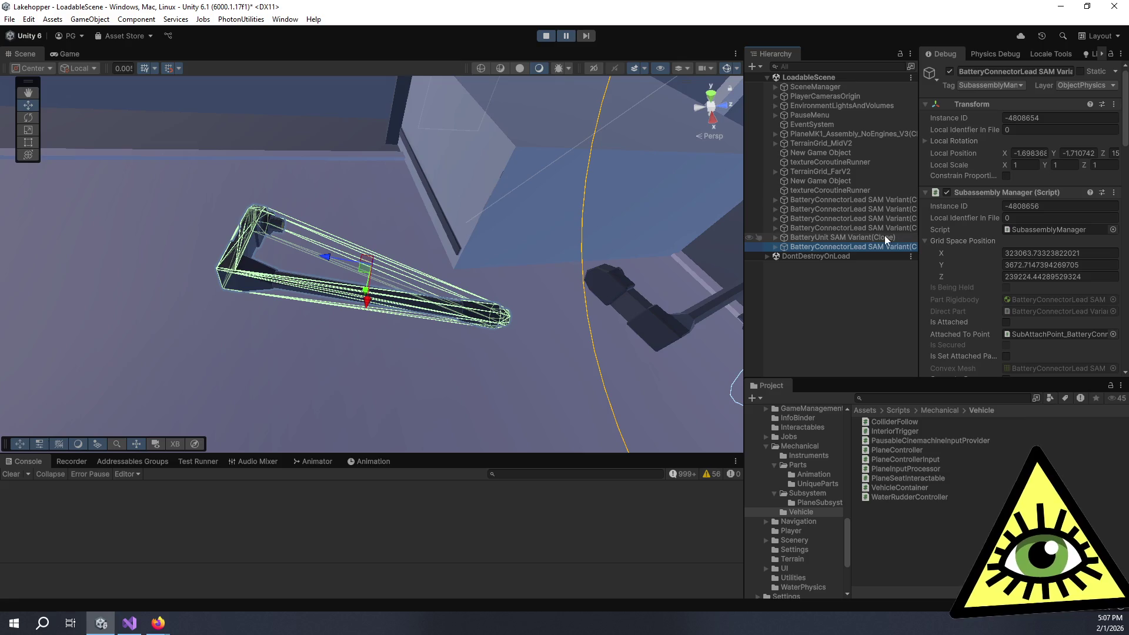
{"action": "double_click", "coordinate": [880, 228]}
{"action": "double_click", "coordinate": [865, 219]}
{"action": "left_click_drag", "start_coordinate": [589, 265], "coordinate": [755, 376]}
{"action": "scroll", "coordinate": [413, 269], "scroll_direction": "down", "scroll_amount": 10}
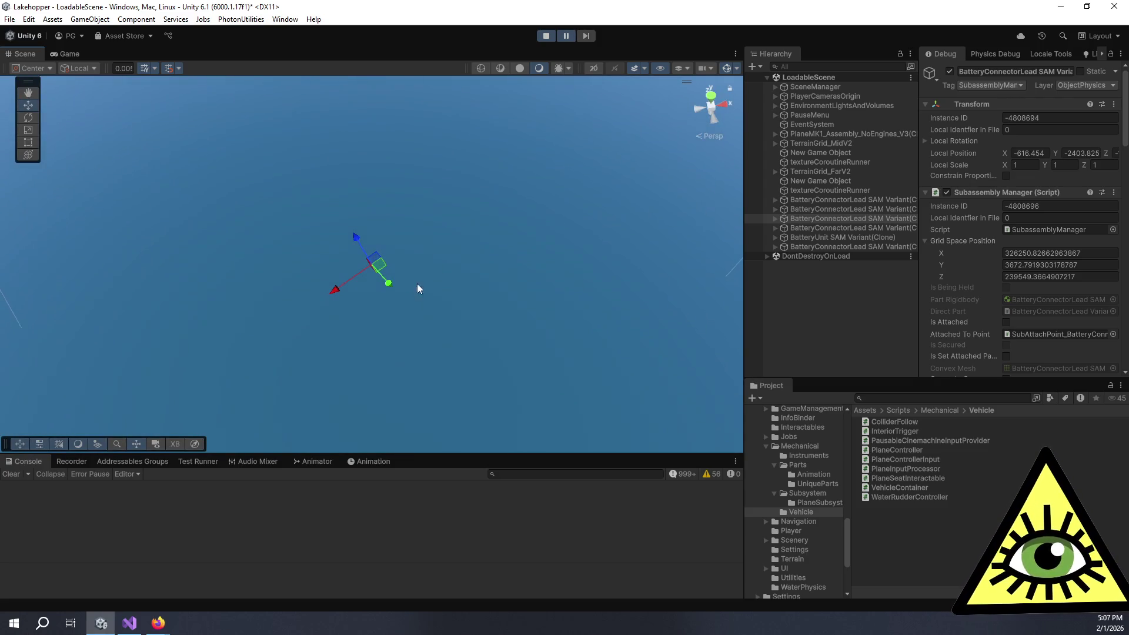
{"action": "scroll", "coordinate": [418, 288], "scroll_direction": "down", "scroll_amount": 10}
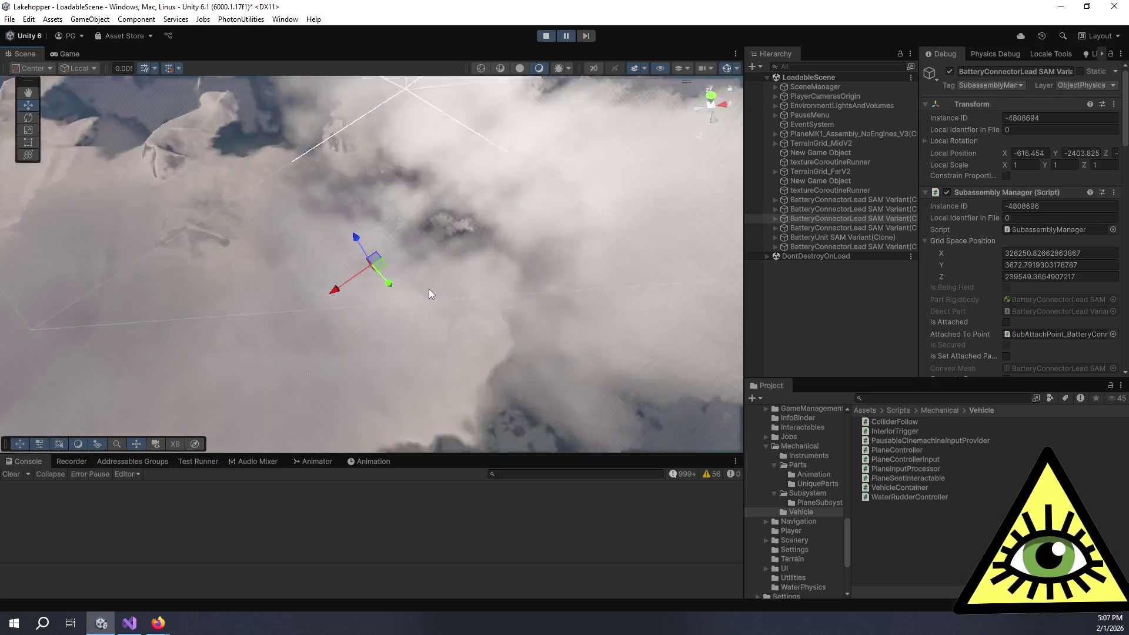
{"action": "scroll", "coordinate": [452, 293], "scroll_direction": "down", "scroll_amount": 5}
{"action": "left_click_drag", "start_coordinate": [467, 309], "coordinate": [252, 121]}
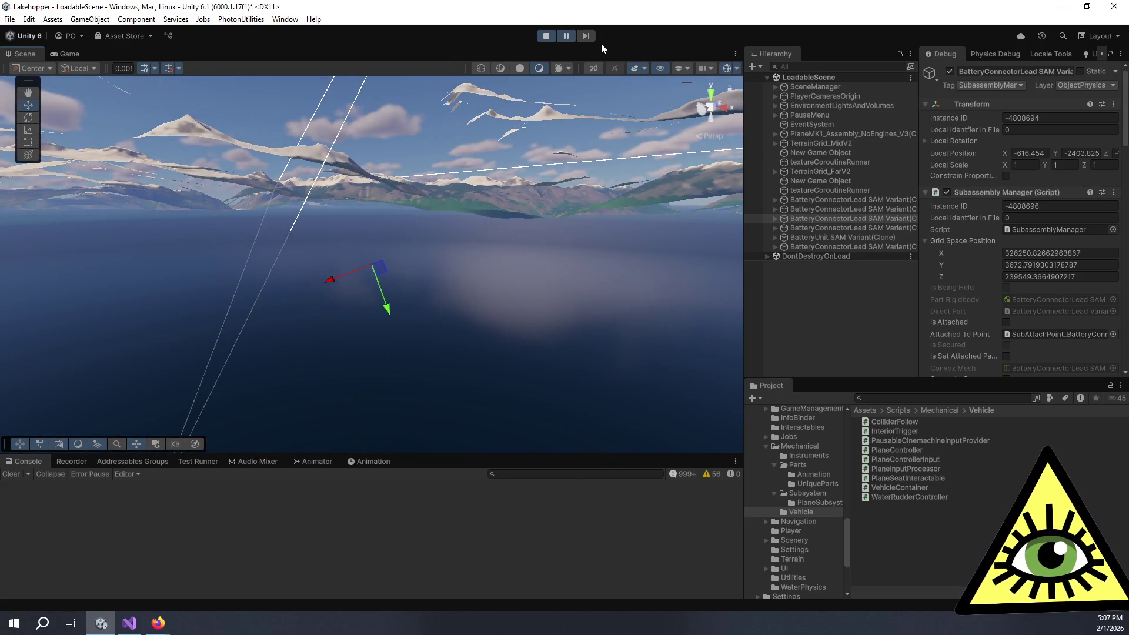
- Briefly resume and re-pause the game, then return to the Game view
{"action": "left_click", "coordinate": [570, 37]}
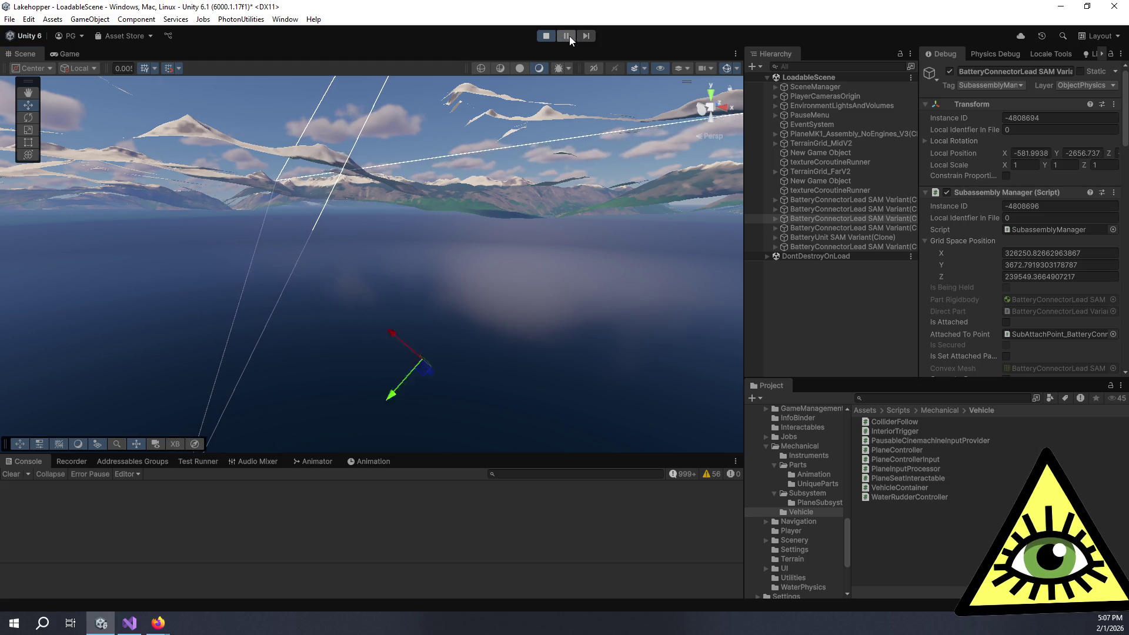
{"action": "left_click", "coordinate": [569, 36]}
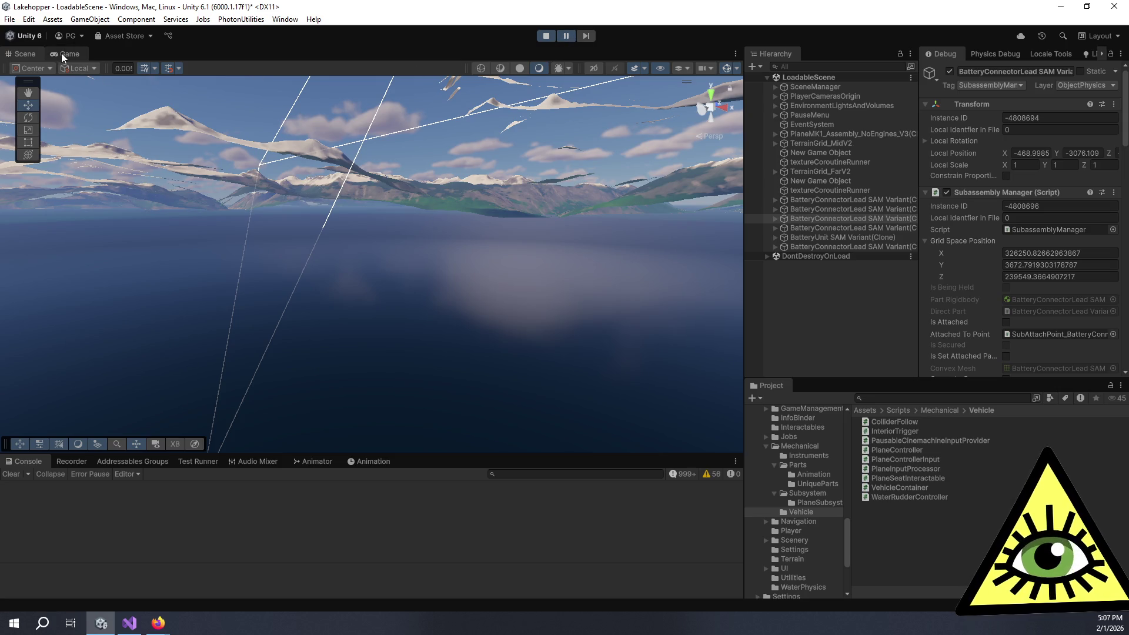
{"action": "scroll", "coordinate": [1070, 259], "scroll_direction": "down", "scroll_amount": 8}
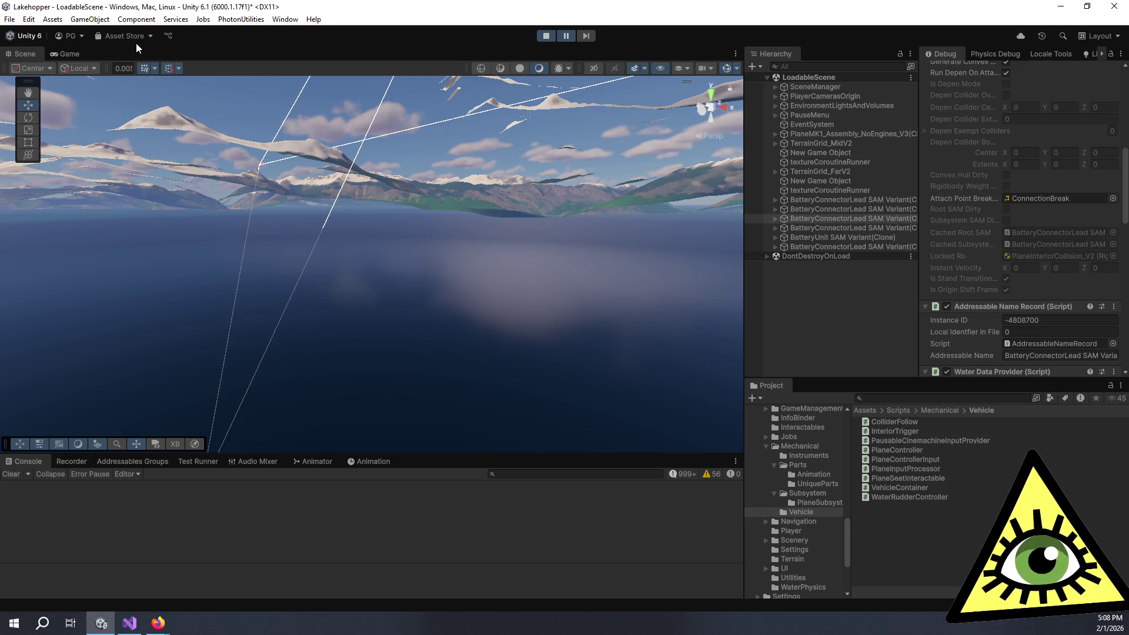
{"action": "left_click", "coordinate": [74, 53]}
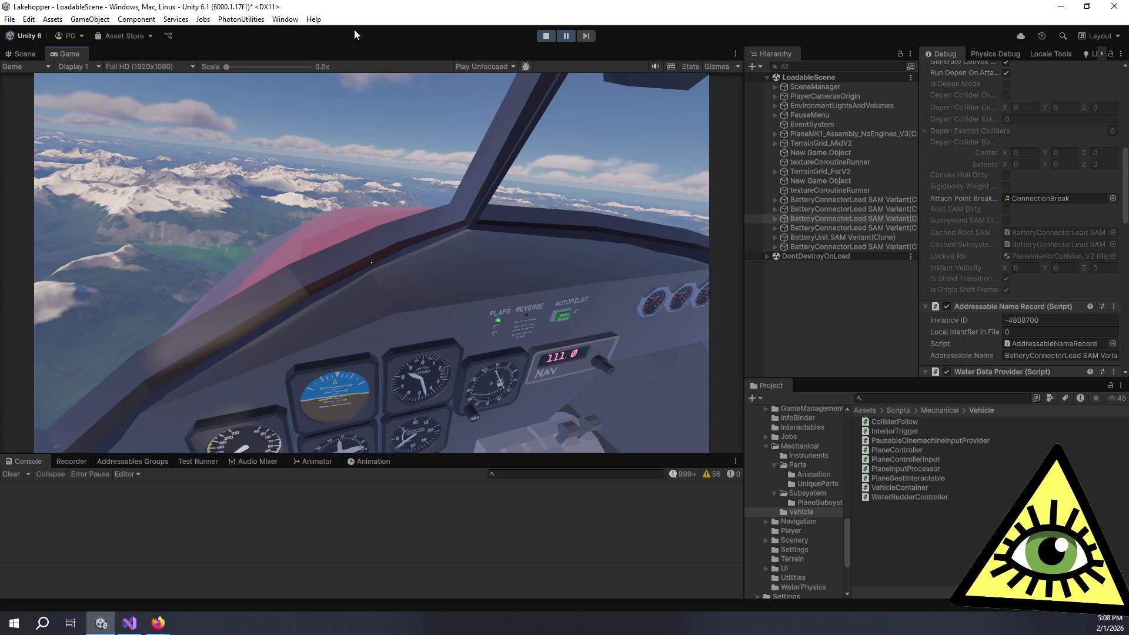
- Resume the game, pick up a battery unit, and carry it along the cabin aisle to the cockpit seats
{"action": "left_click", "coordinate": [567, 35]}
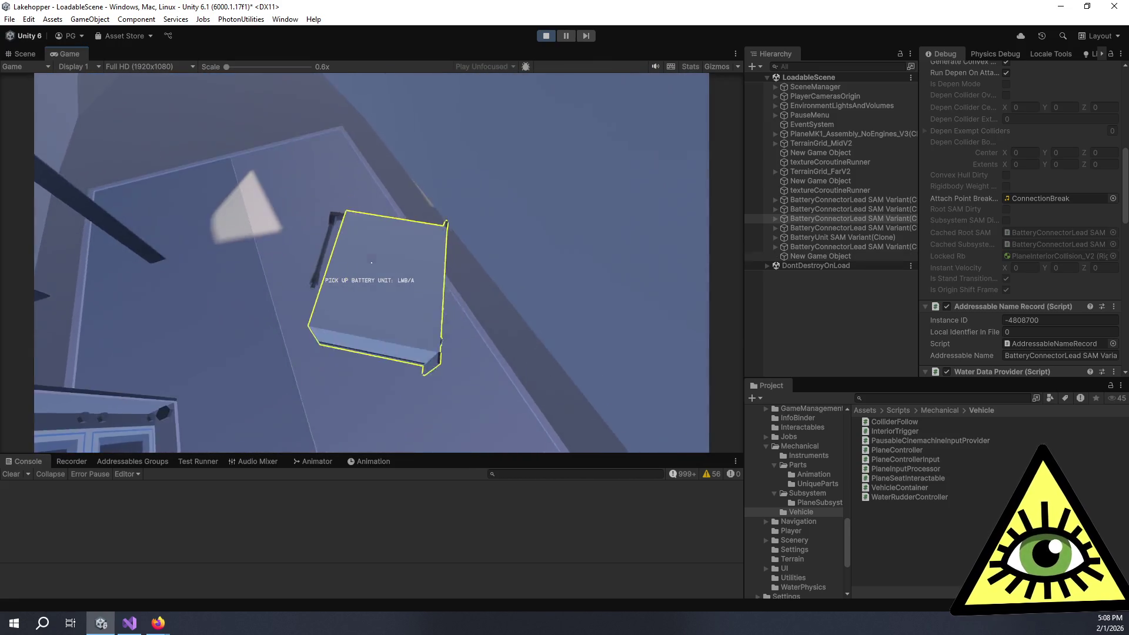
{"action": "left_click", "coordinate": [371, 263]}
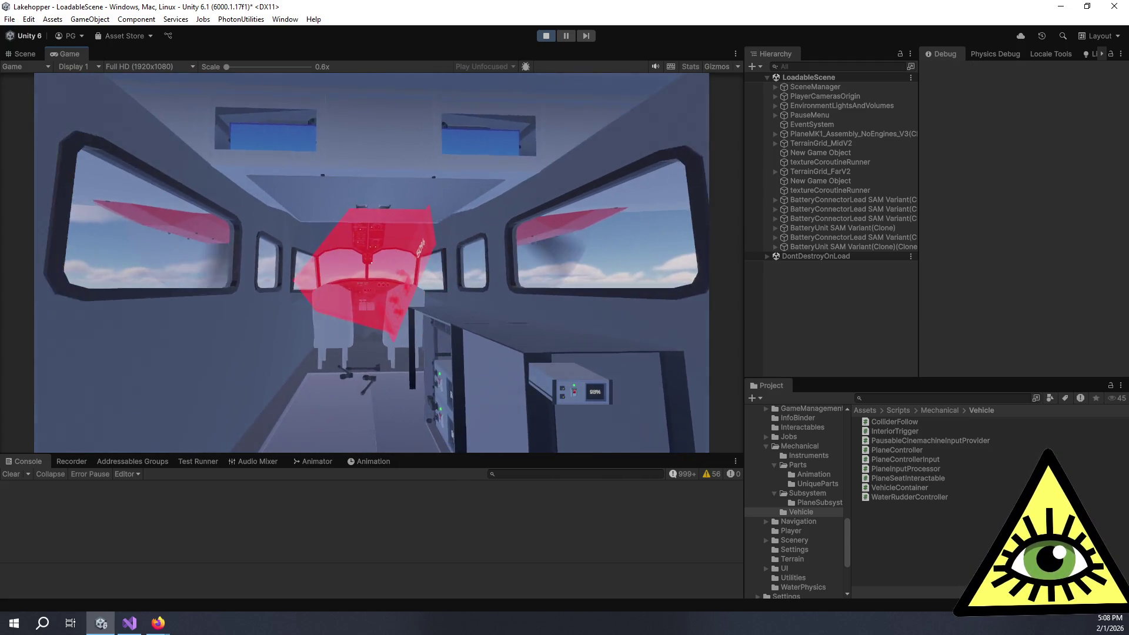
{"action": "key", "text": "w"}
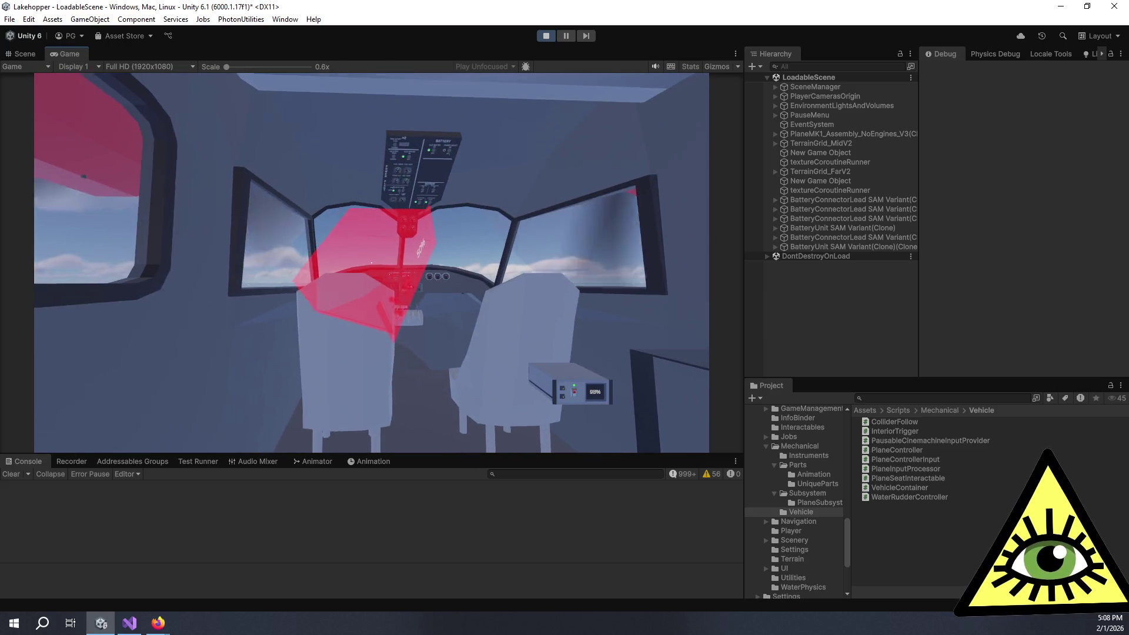
{"action": "key", "text": "s"}
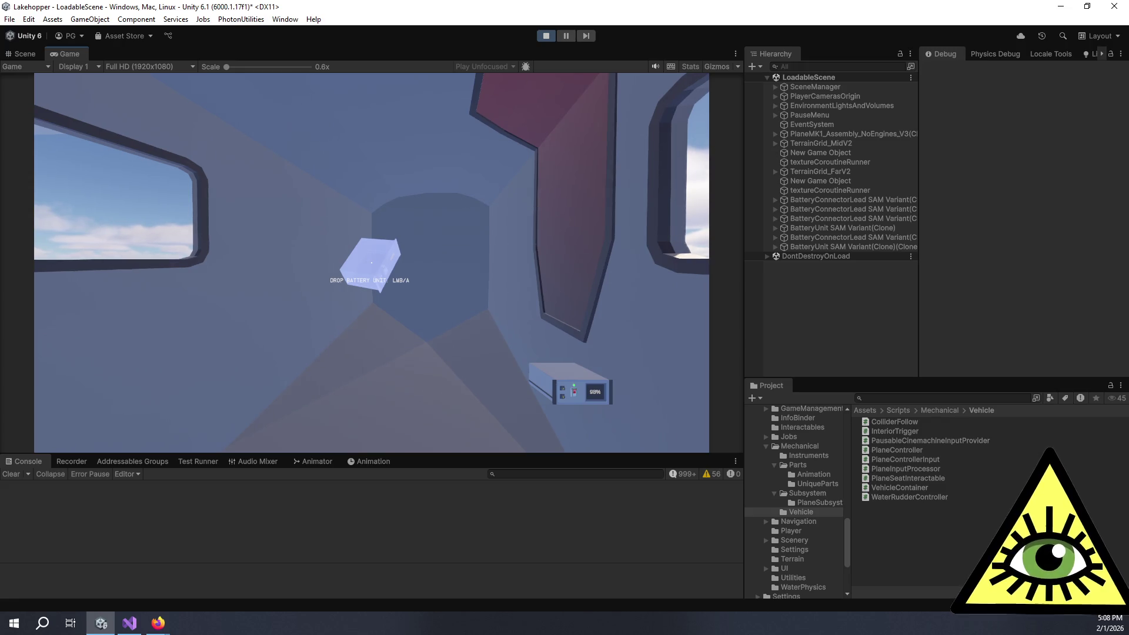
{"action": "key", "text": "w"}
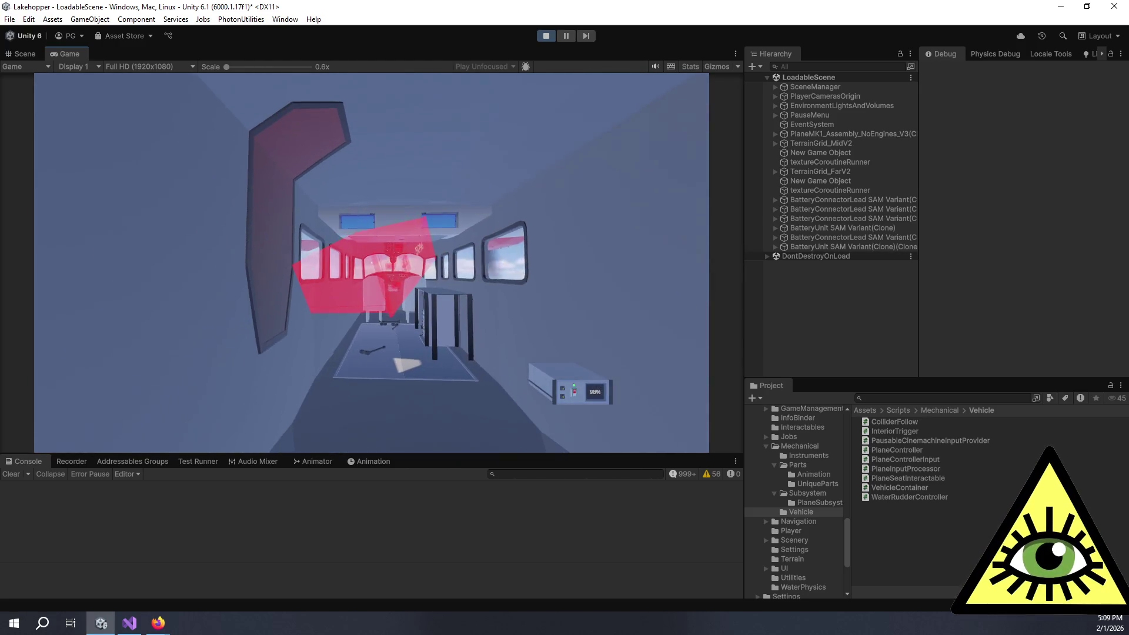
{"action": "key", "text": "w"}
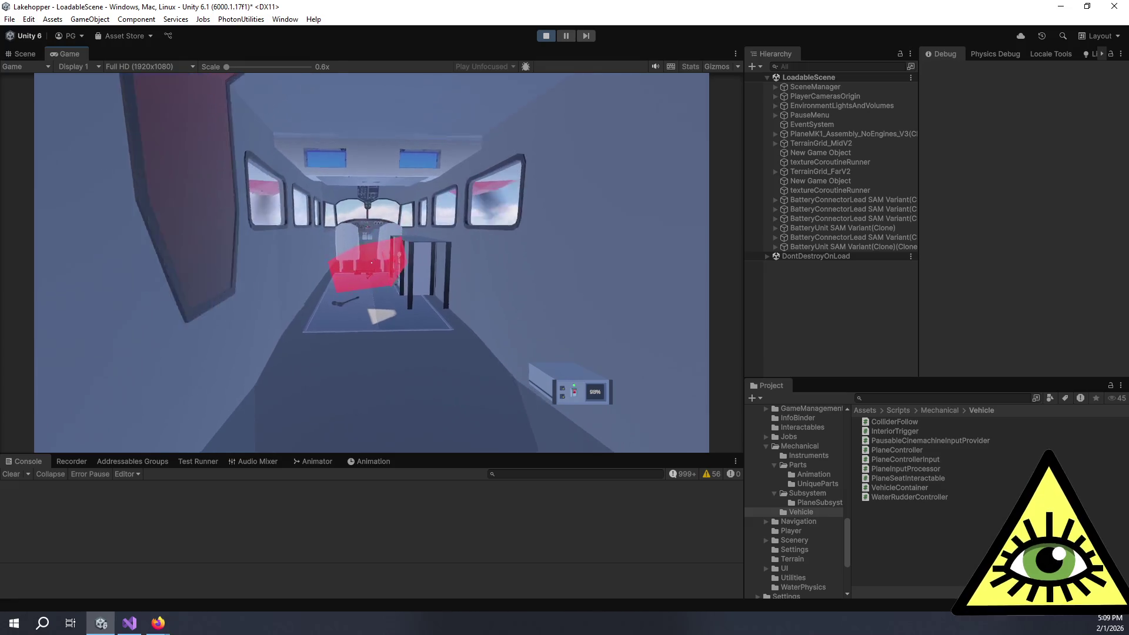
{"action": "key", "text": "w"}
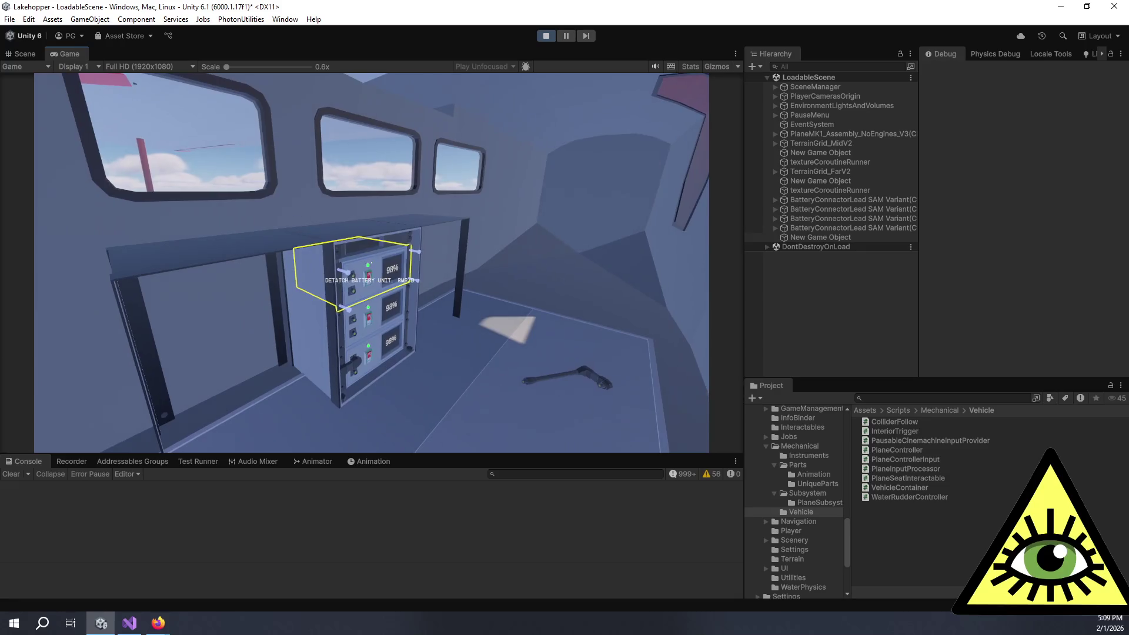
- Detach the battery unit and inspect its debug fields in the Inspector
{"action": "left_click", "coordinate": [372, 263]}
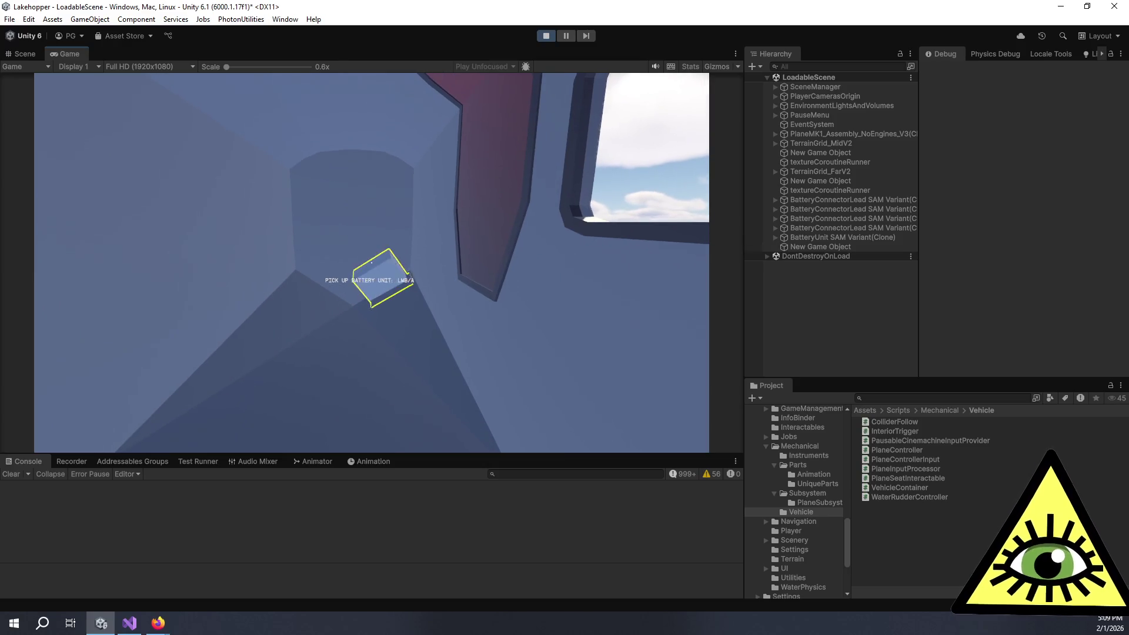
{"action": "left_click", "coordinate": [856, 239]}
{"action": "scroll", "coordinate": [995, 248], "scroll_direction": "down", "scroll_amount": 5}
{"action": "scroll", "coordinate": [994, 257], "scroll_direction": "down", "scroll_amount": 2}
- Back in the game, pick up the battery, drop it, pick it up again and attach it to the rack
{"action": "left_click", "coordinate": [542, 111]}
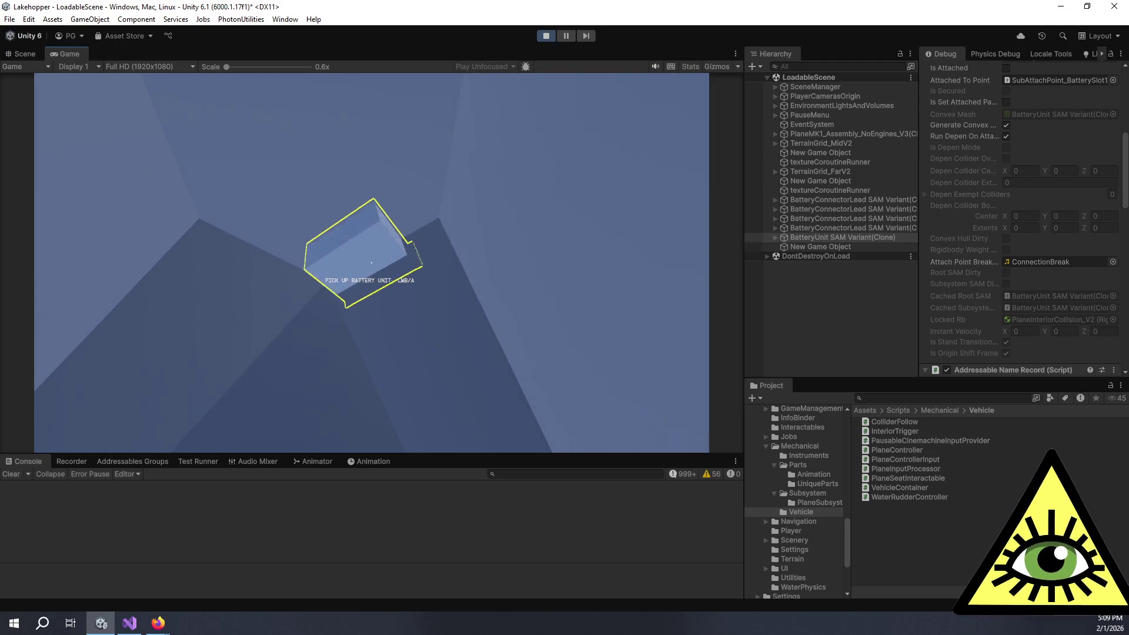
{"action": "left_click", "coordinate": [372, 262]}
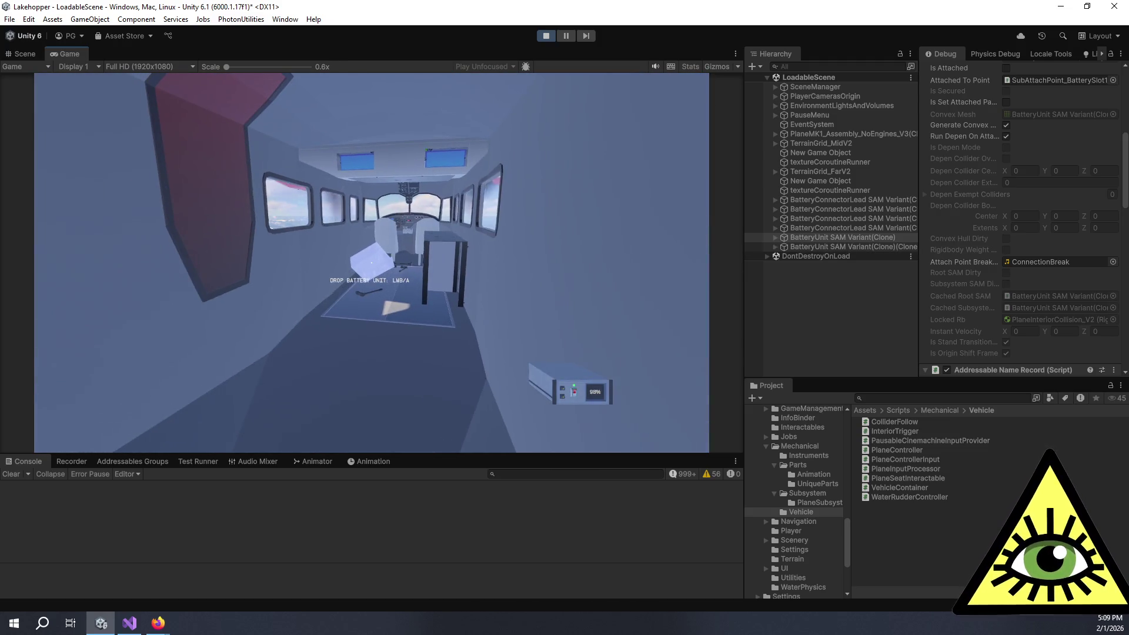
{"action": "left_click", "coordinate": [372, 262]}
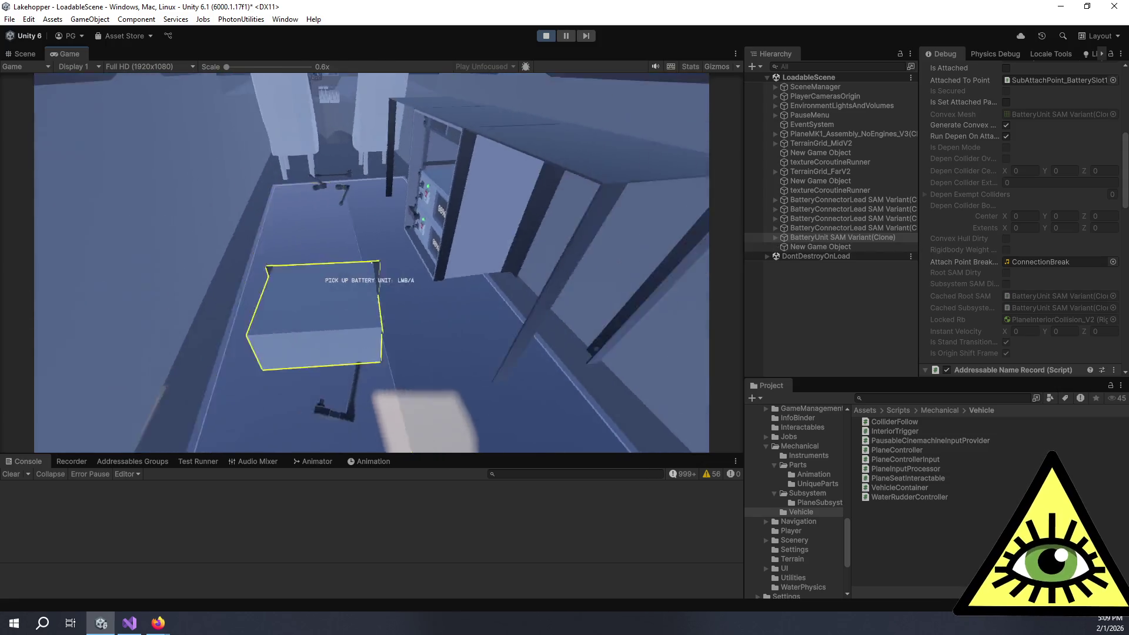
{"action": "left_click", "coordinate": [372, 263]}
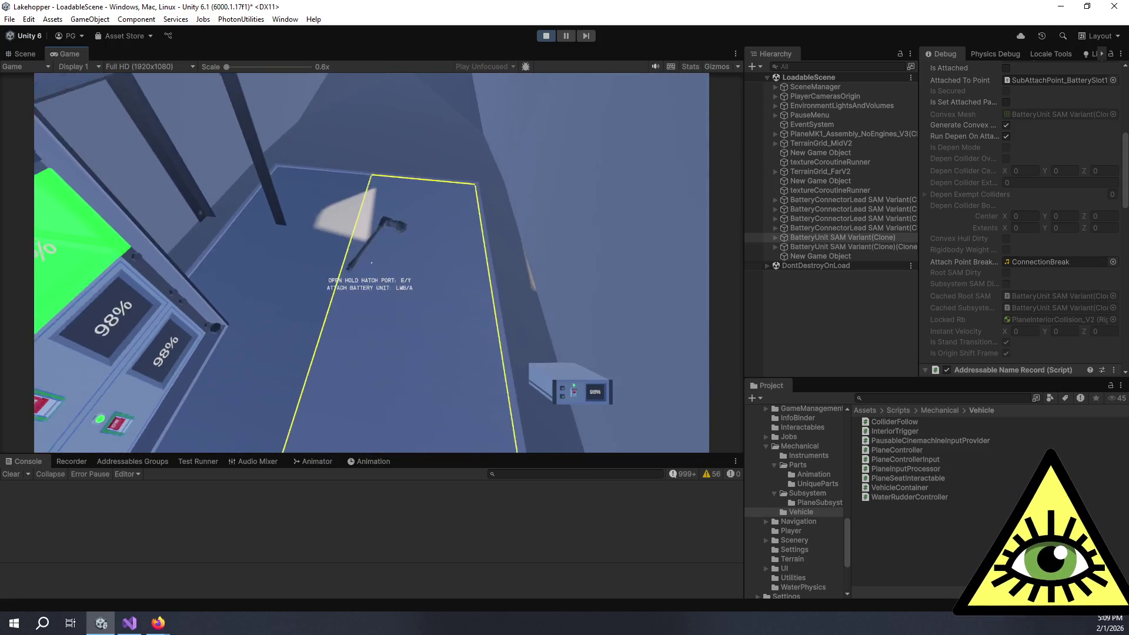
{"action": "left_click", "coordinate": [372, 262]}
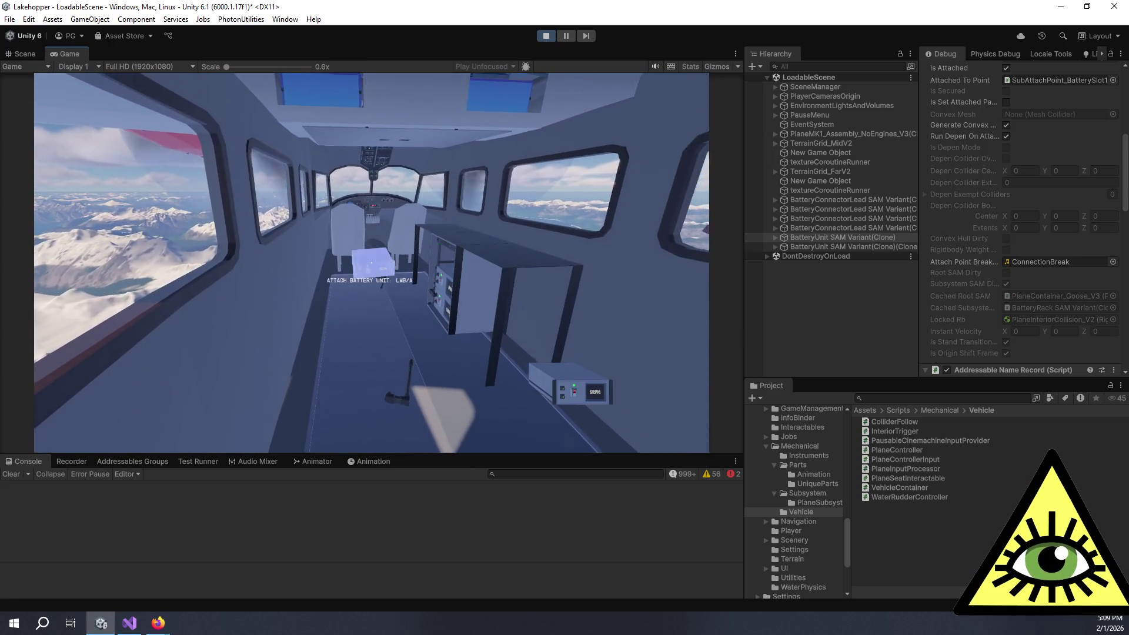
- Pick up the battery unit, swap to the fuel cell housing cap and drop it on the cockpit floor
{"action": "key", "text": "w"}
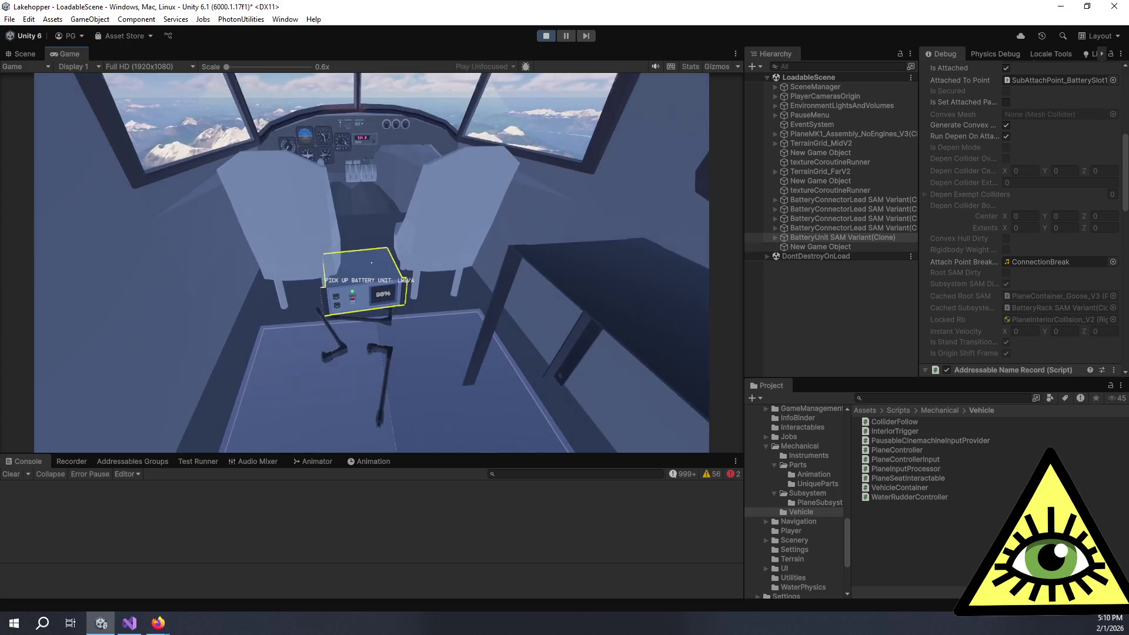
{"action": "left_click", "coordinate": [372, 263]}
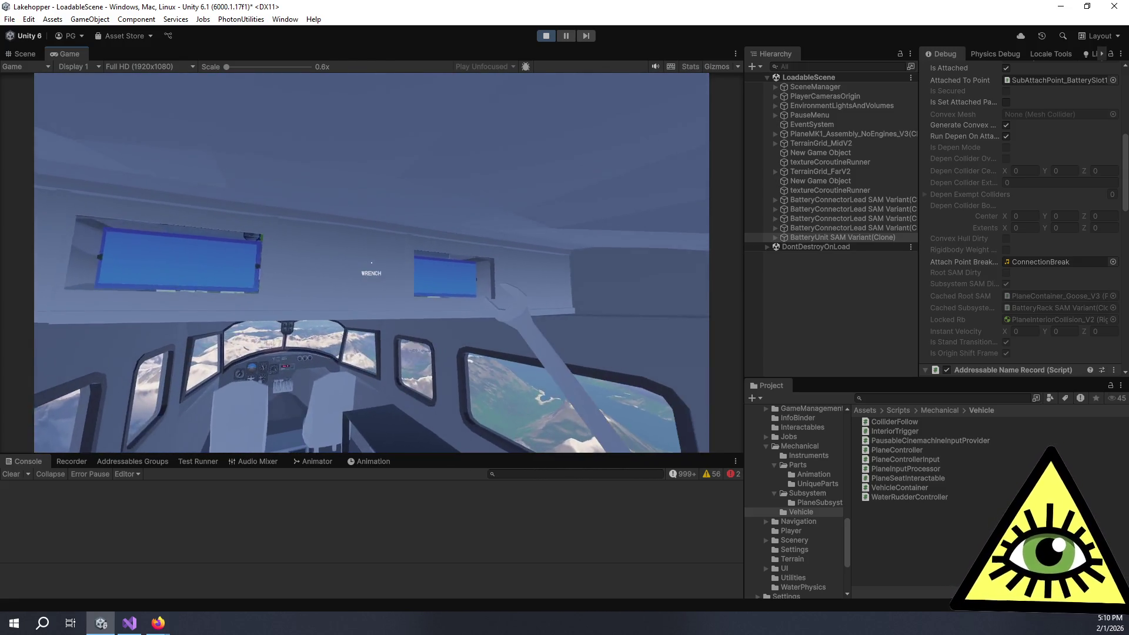
{"action": "key", "text": "e"}
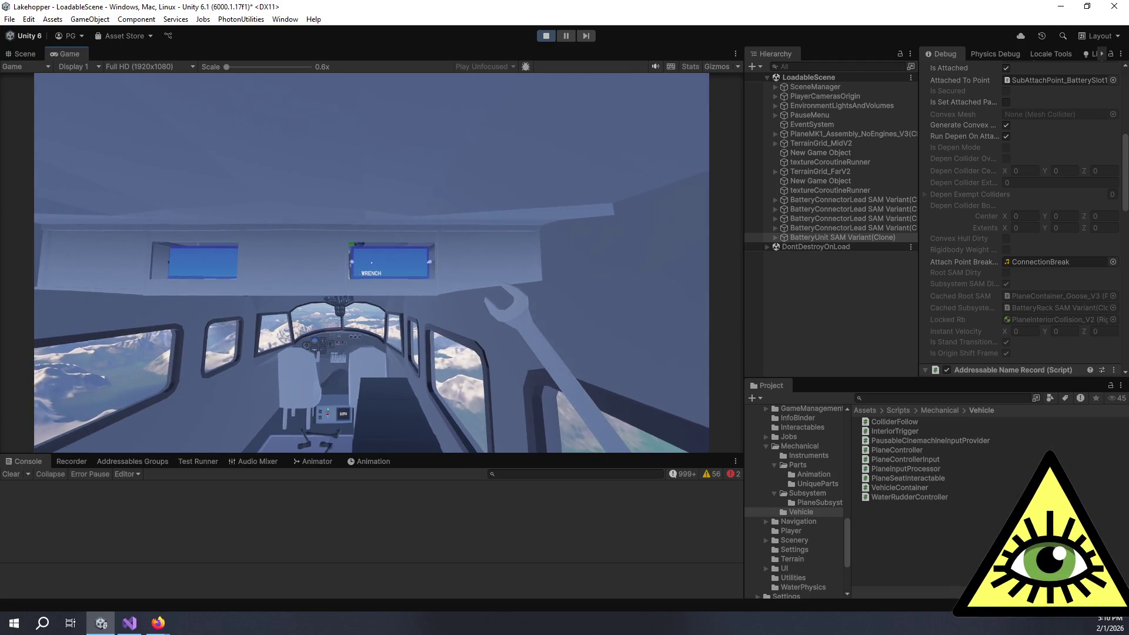
{"action": "key", "text": "e"}
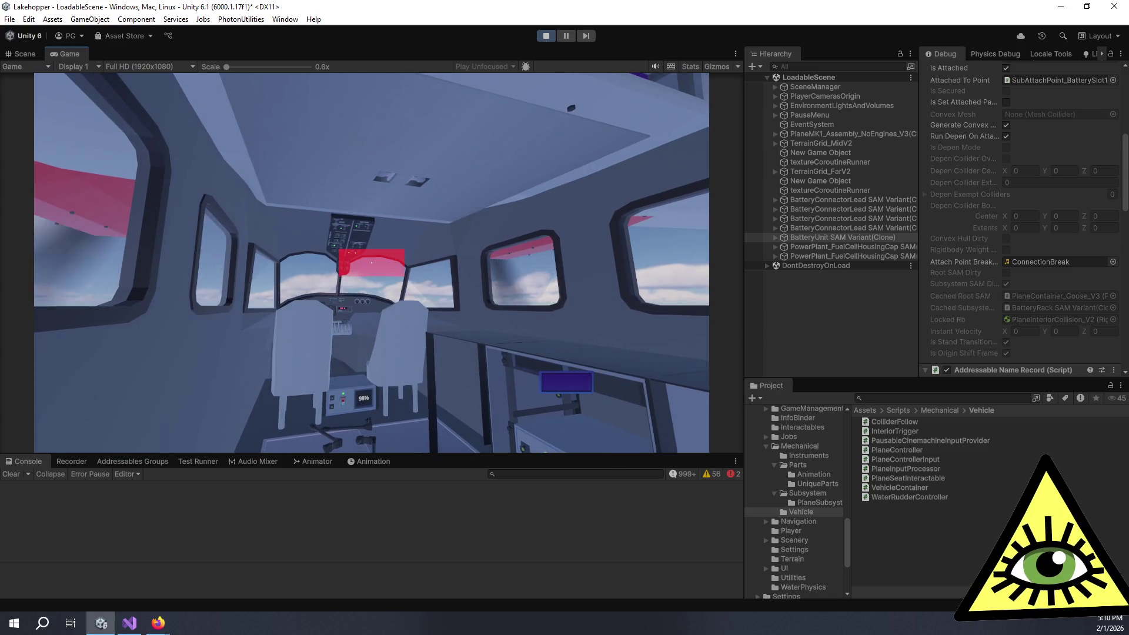
{"action": "left_click", "coordinate": [371, 263]}
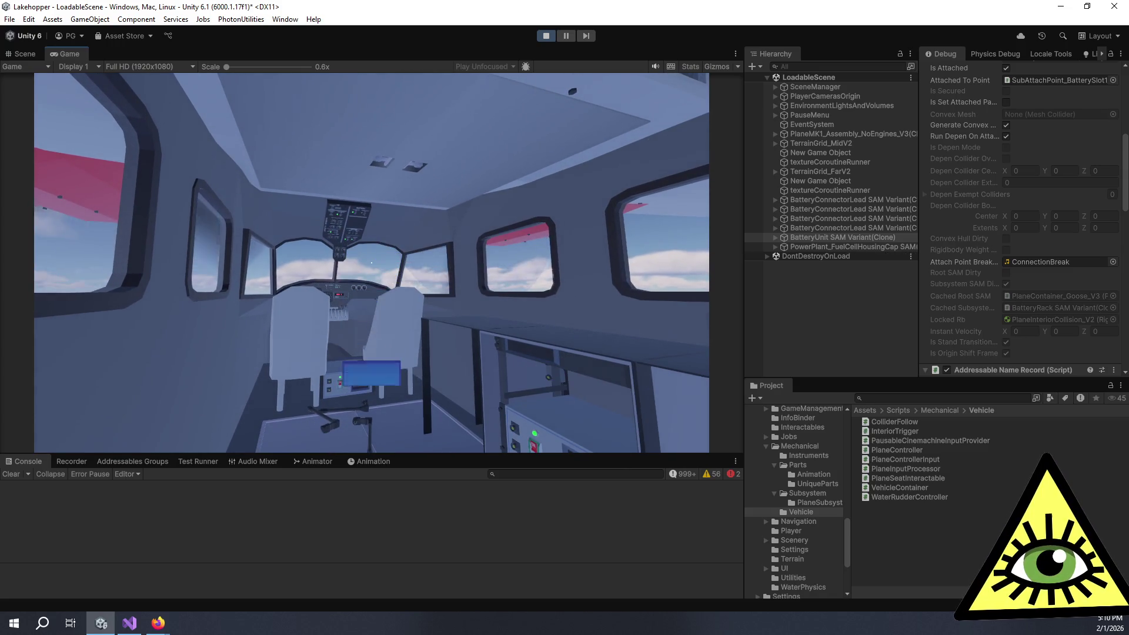
{"action": "key", "text": "w"}
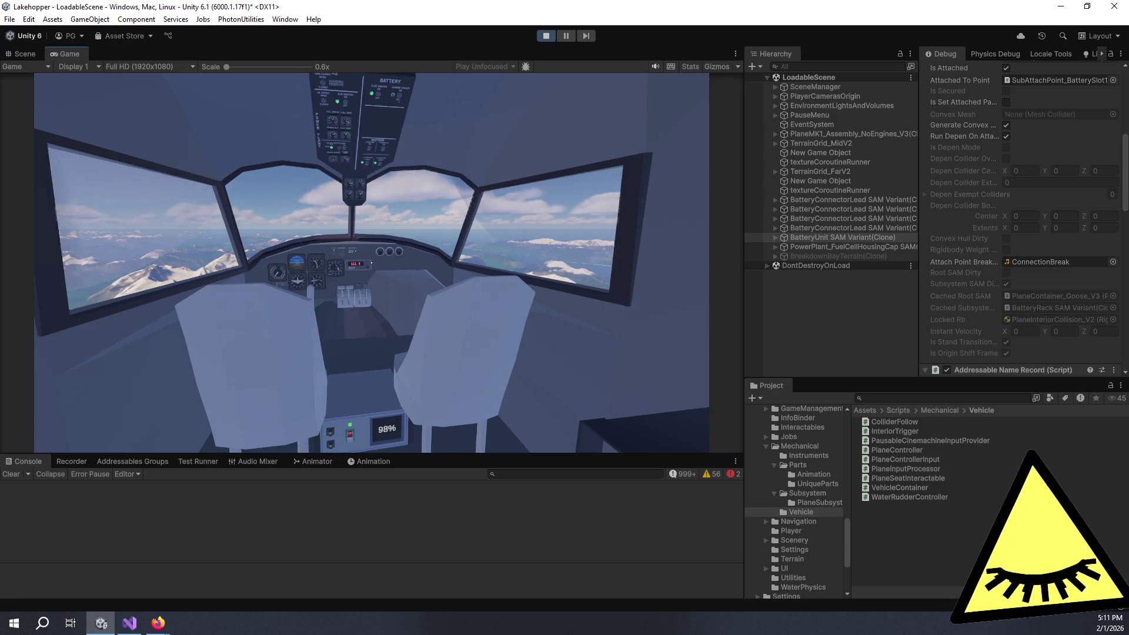
- Pause with Esc, show the console's error messages, and switch to the Trello board
{"action": "key", "text": "Escape"}
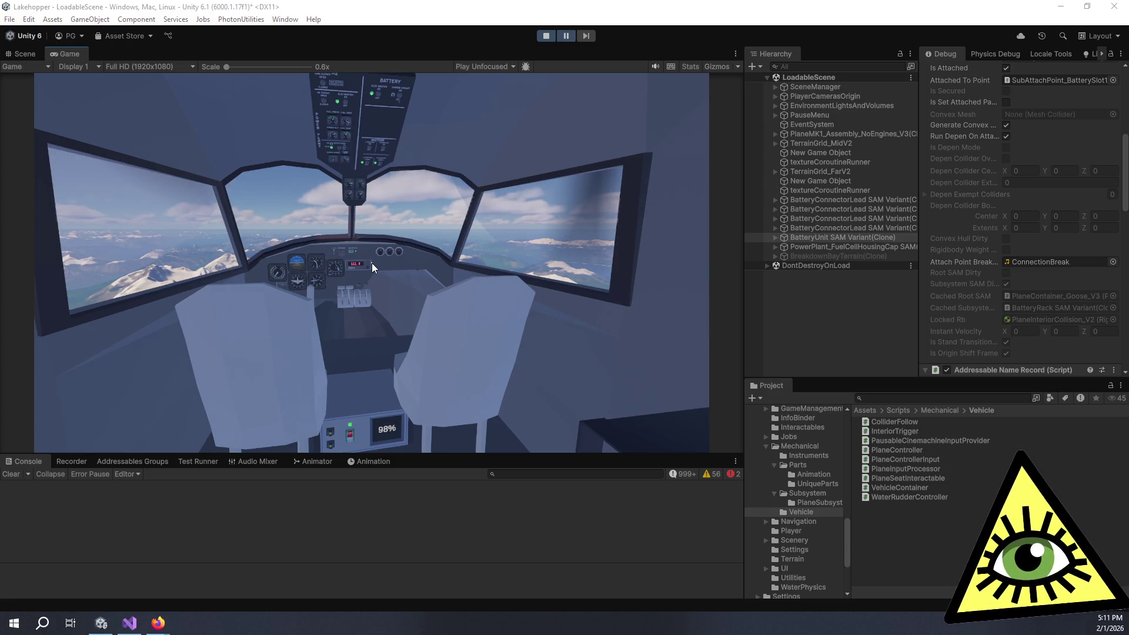
{"action": "left_click", "coordinate": [372, 263]}
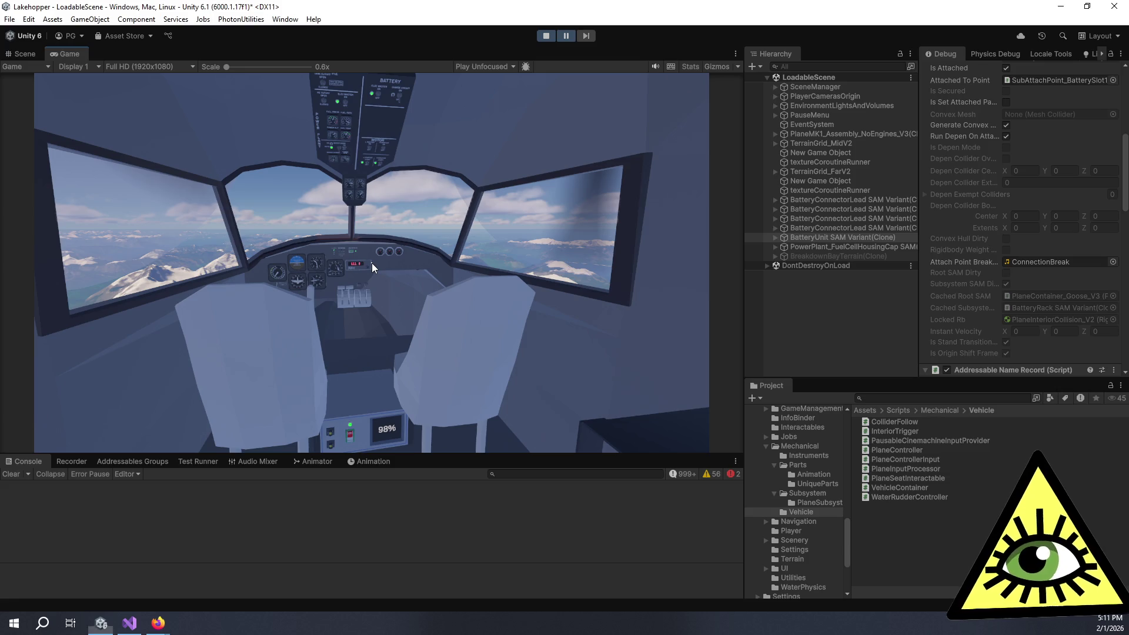
{"action": "left_click", "coordinate": [729, 474]}
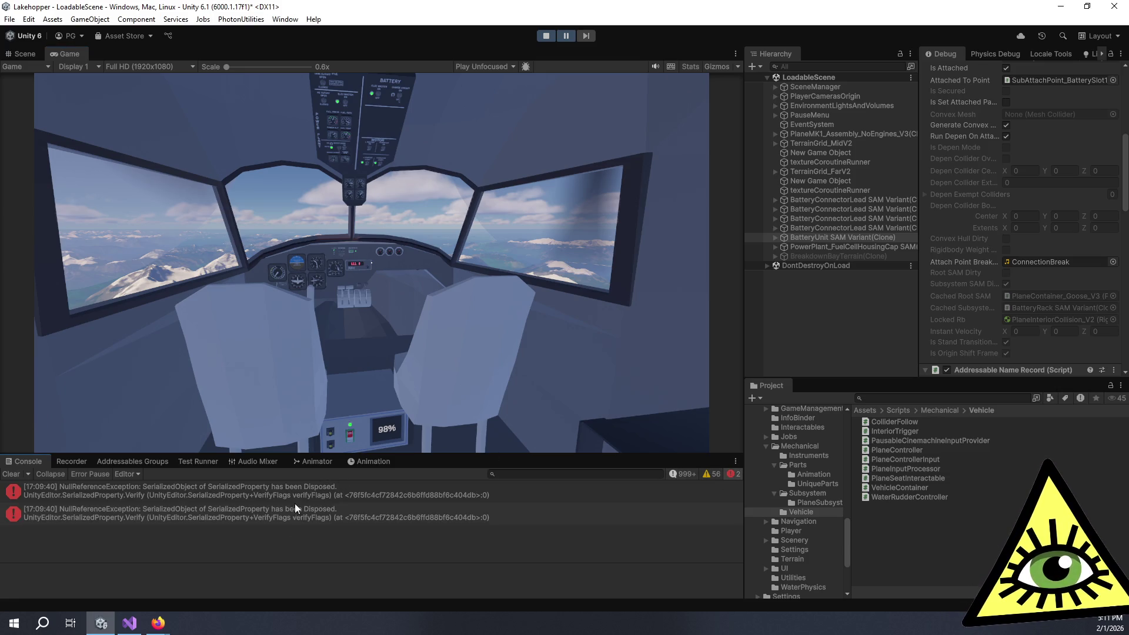
{"action": "key", "text": "alt+Tab"}
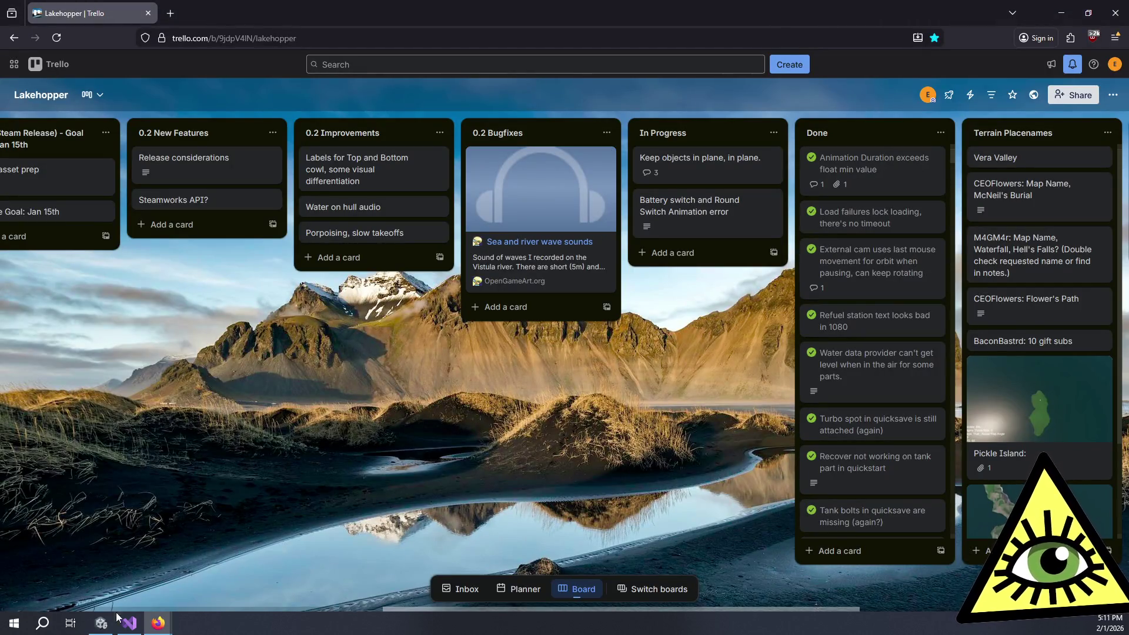
- In Visual Studio, jump from the Drop method to UpdateLockedMovement via the members list
{"action": "left_click", "coordinate": [130, 623]}
{"action": "left_click", "coordinate": [219, 389]}
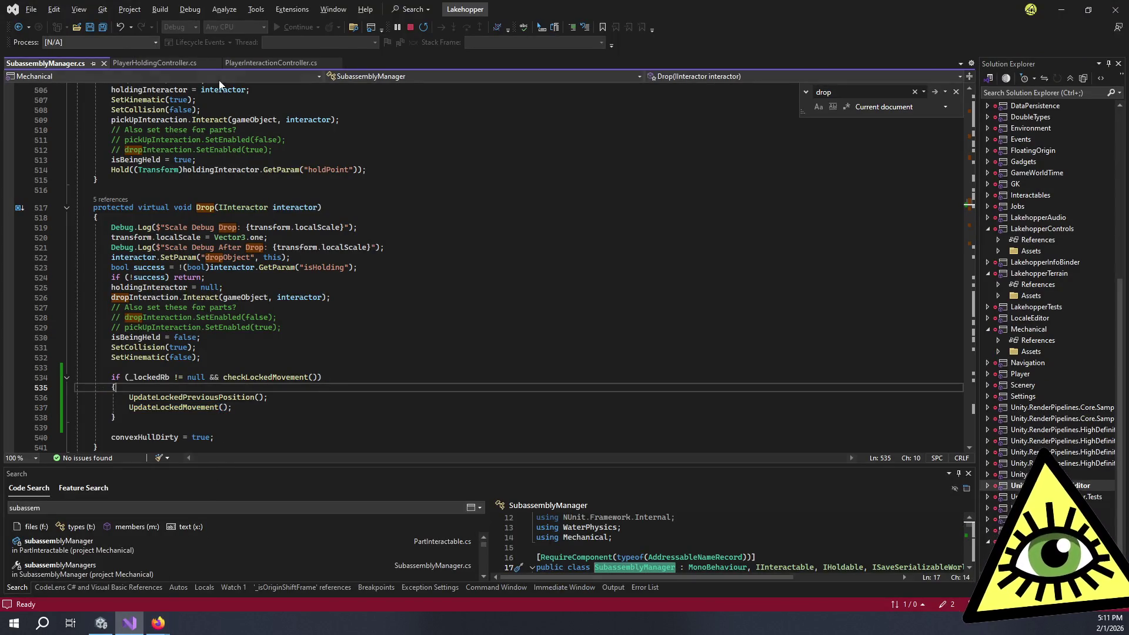
{"action": "scroll", "coordinate": [195, 281], "scroll_direction": "down", "scroll_amount": 4}
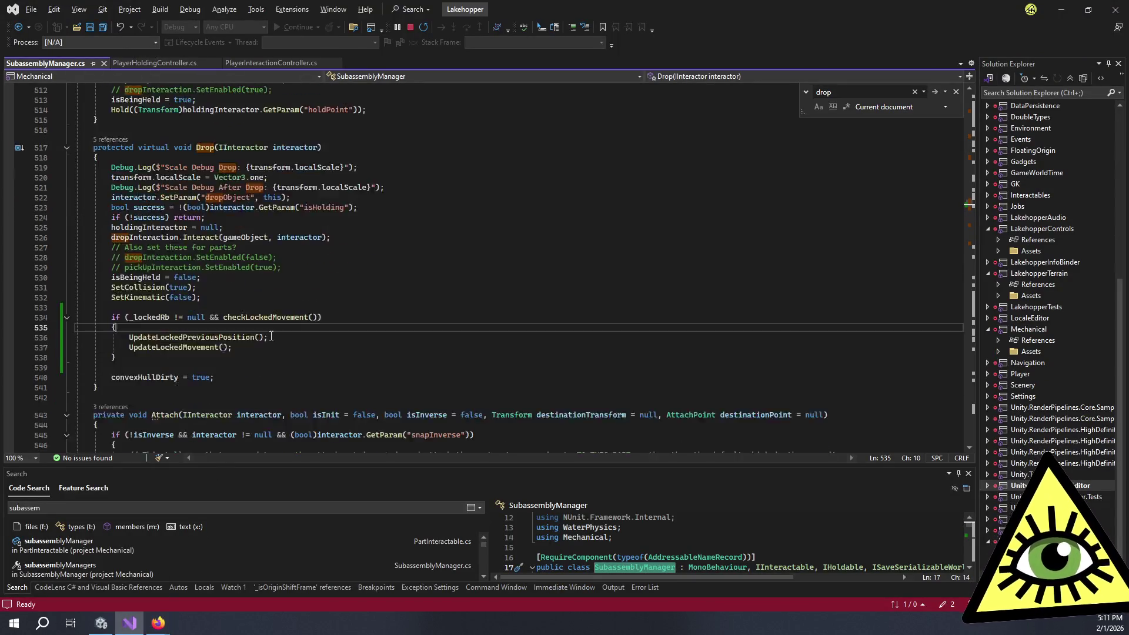
{"action": "scroll", "coordinate": [195, 281], "scroll_direction": "down", "scroll_amount": 20}
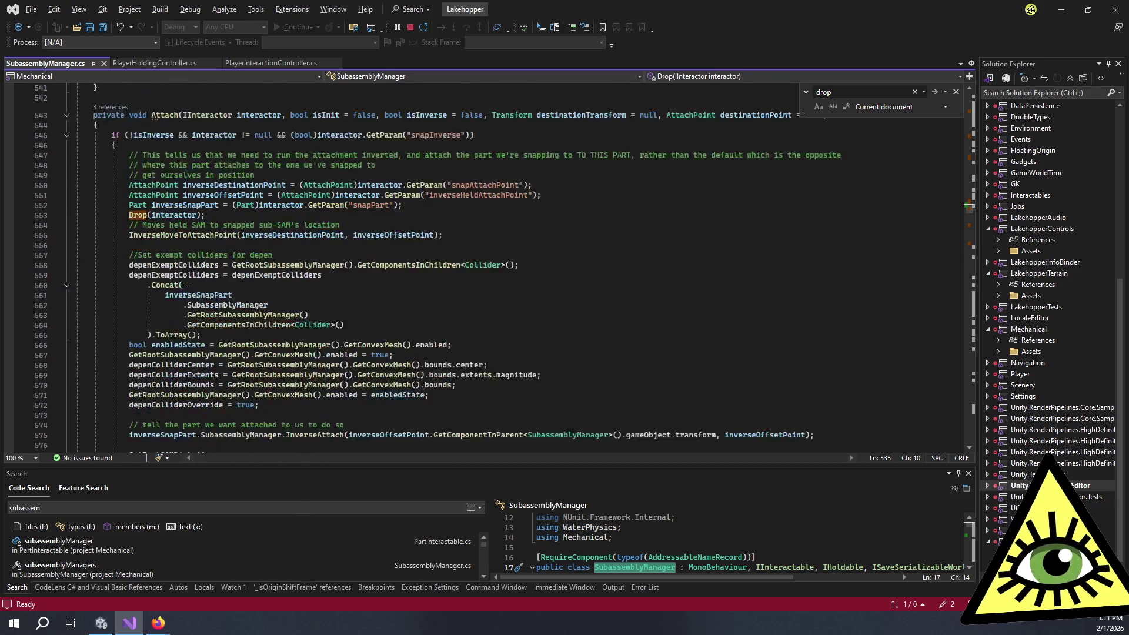
{"action": "left_click", "coordinate": [713, 72]}
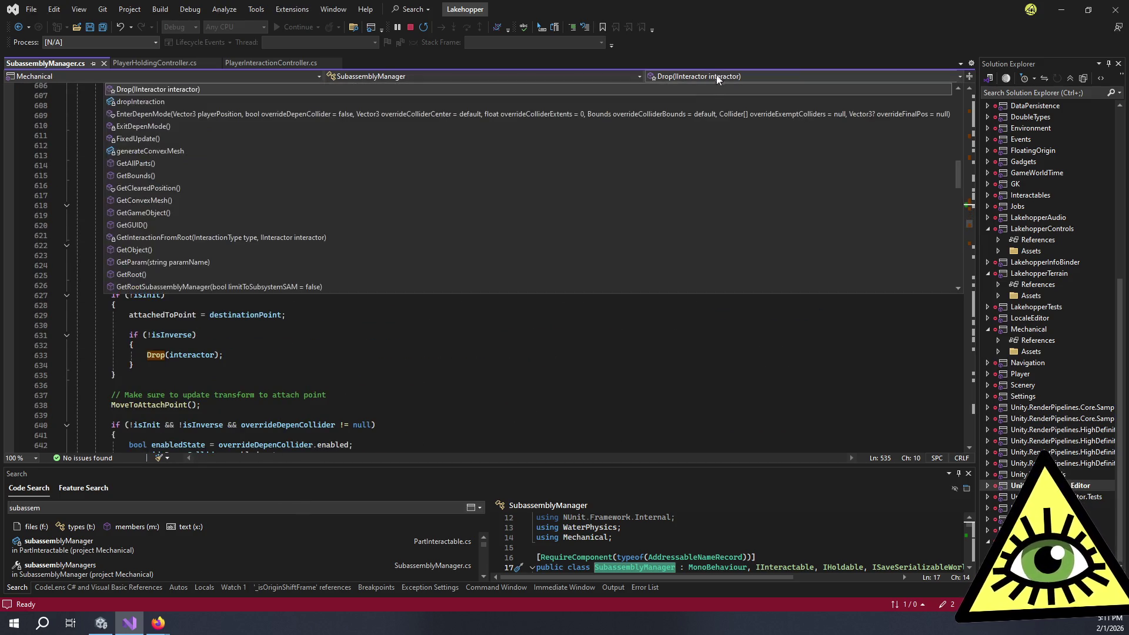
{"action": "scroll", "coordinate": [267, 214], "scroll_direction": "down", "scroll_amount": 10}
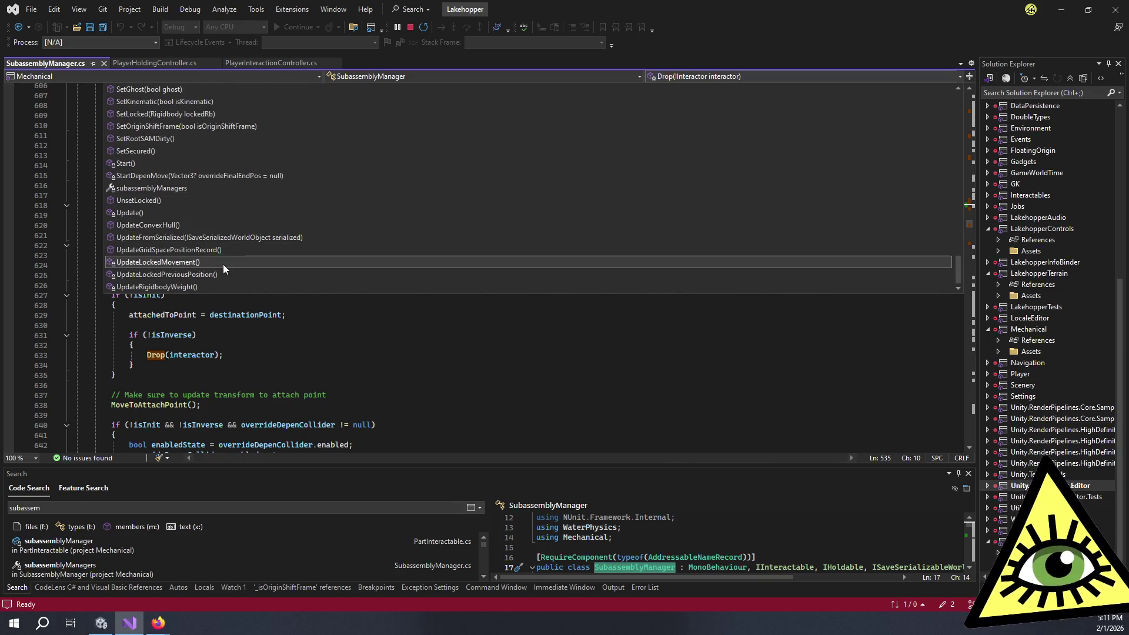
{"action": "left_click", "coordinate": [223, 264]}
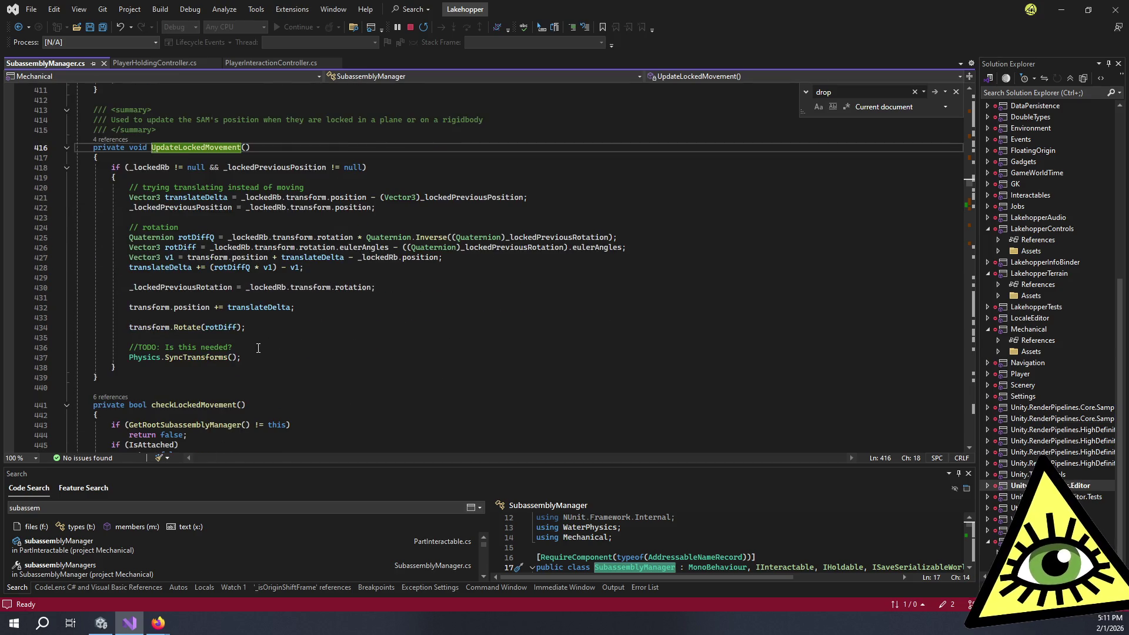
{"action": "left_click", "coordinate": [259, 348]}
{"action": "key", "text": "Down"}
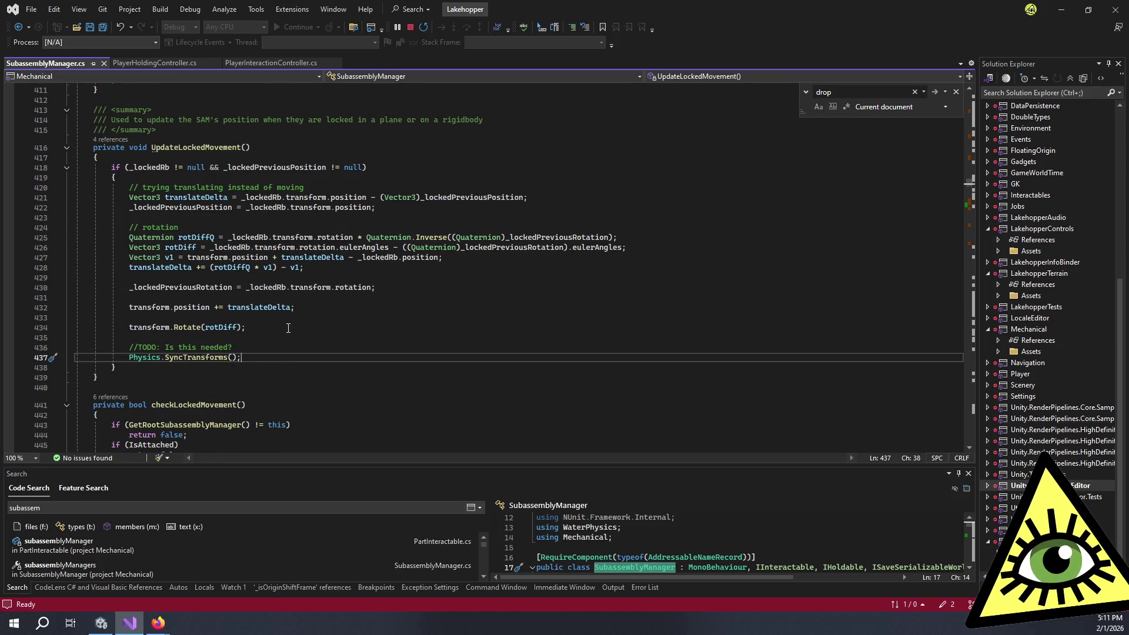
- Jump to UnsetLocked, list its callers, and open Part.cs at the call in OnTriggerExit
{"action": "left_click", "coordinate": [742, 77]}
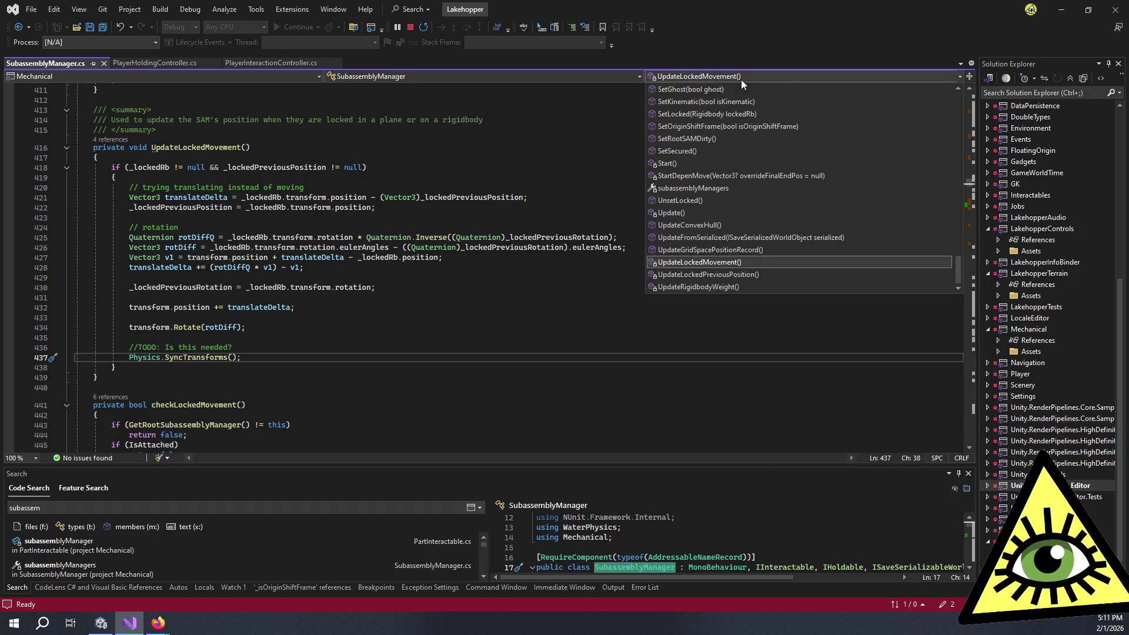
{"action": "left_click", "coordinate": [704, 203]}
{"action": "scroll", "coordinate": [282, 306], "scroll_direction": "down", "scroll_amount": 3}
{"action": "left_click", "coordinate": [267, 314]}
{"action": "scroll", "coordinate": [253, 202], "scroll_direction": "down", "scroll_amount": 4}
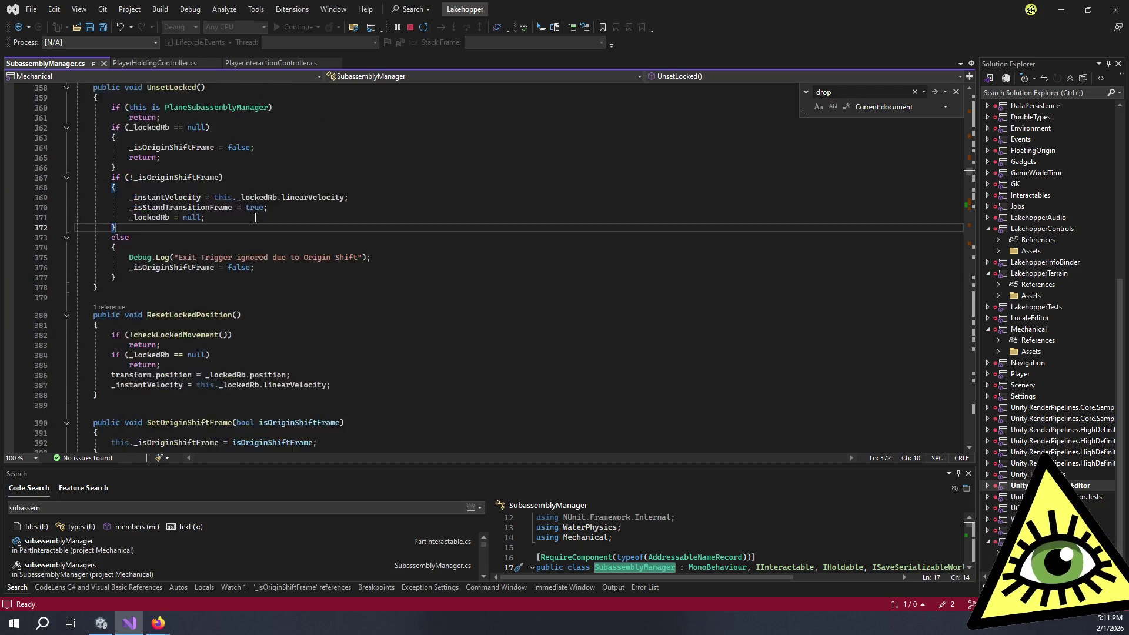
{"action": "scroll", "coordinate": [229, 236], "scroll_direction": "up", "scroll_amount": 4}
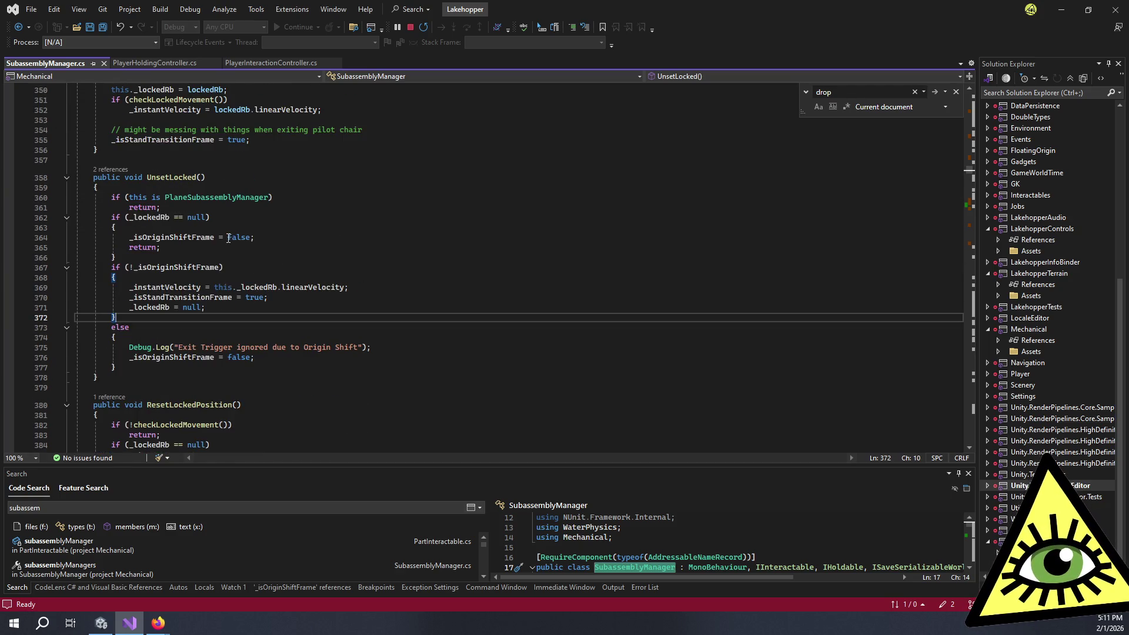
{"action": "left_click", "coordinate": [112, 170]}
{"action": "mouse_move", "coordinate": [256, 139]}
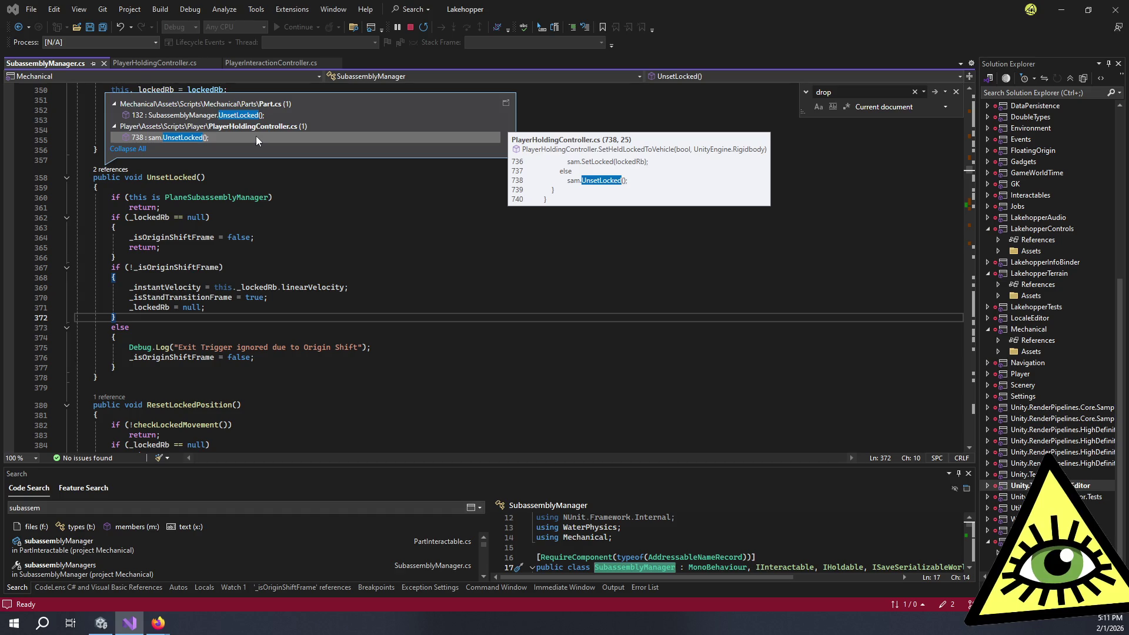
{"action": "left_click", "coordinate": [261, 116]}
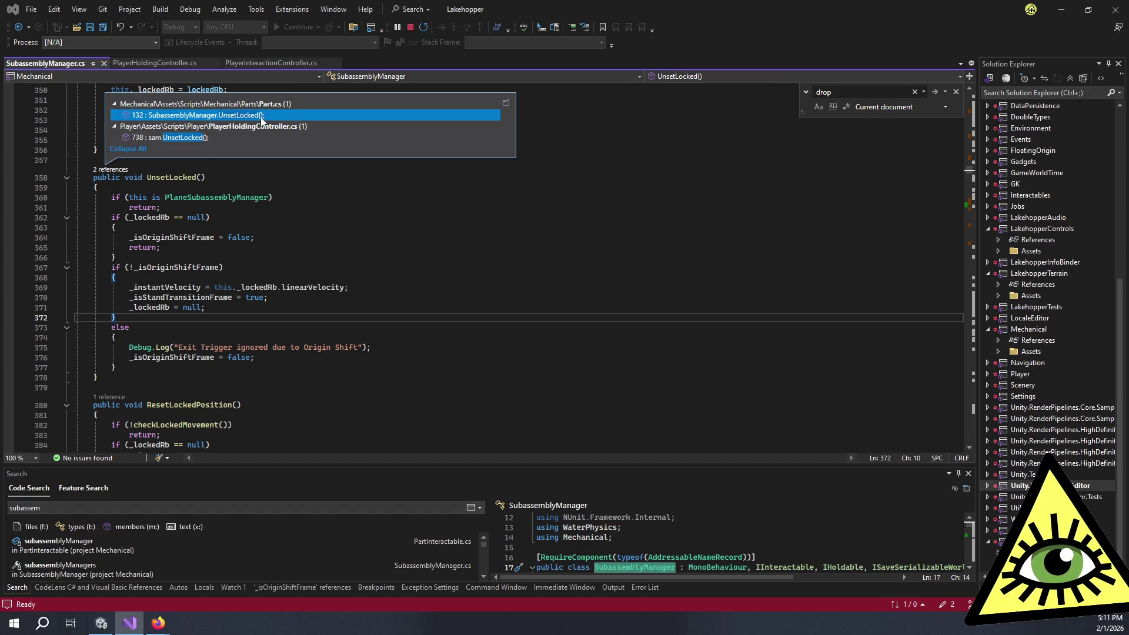
{"action": "double_click", "coordinate": [261, 117]}
{"action": "left_click", "coordinate": [266, 259]}
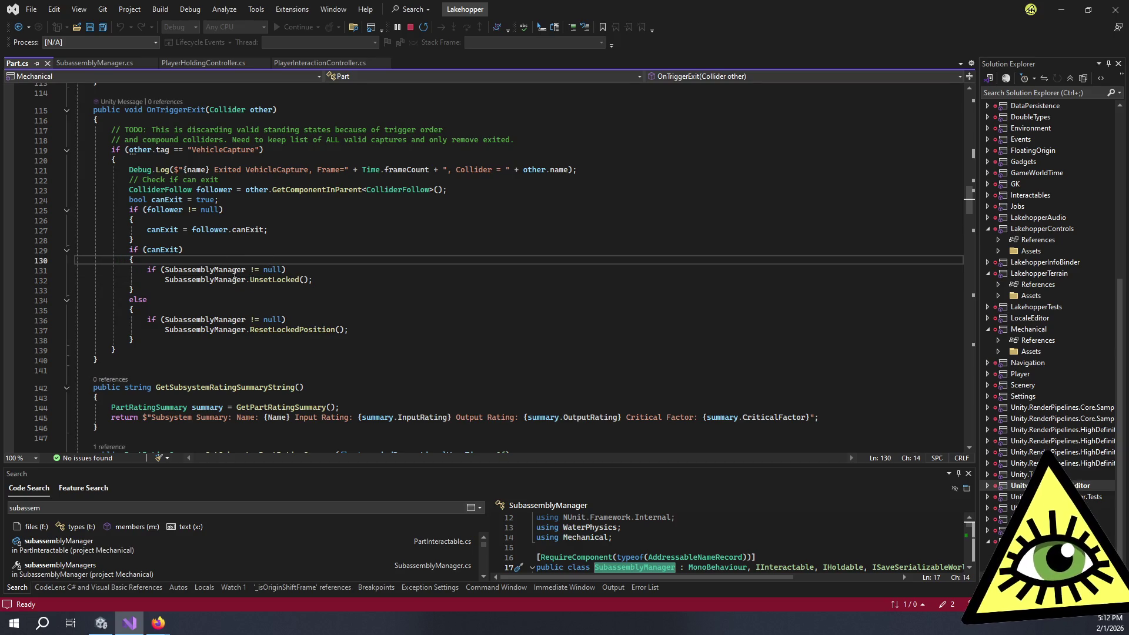
- Highlight canExit uses, then follow ResetLockedPosition and checkLockedMovement to their definitions
{"action": "double_click", "coordinate": [160, 249]}
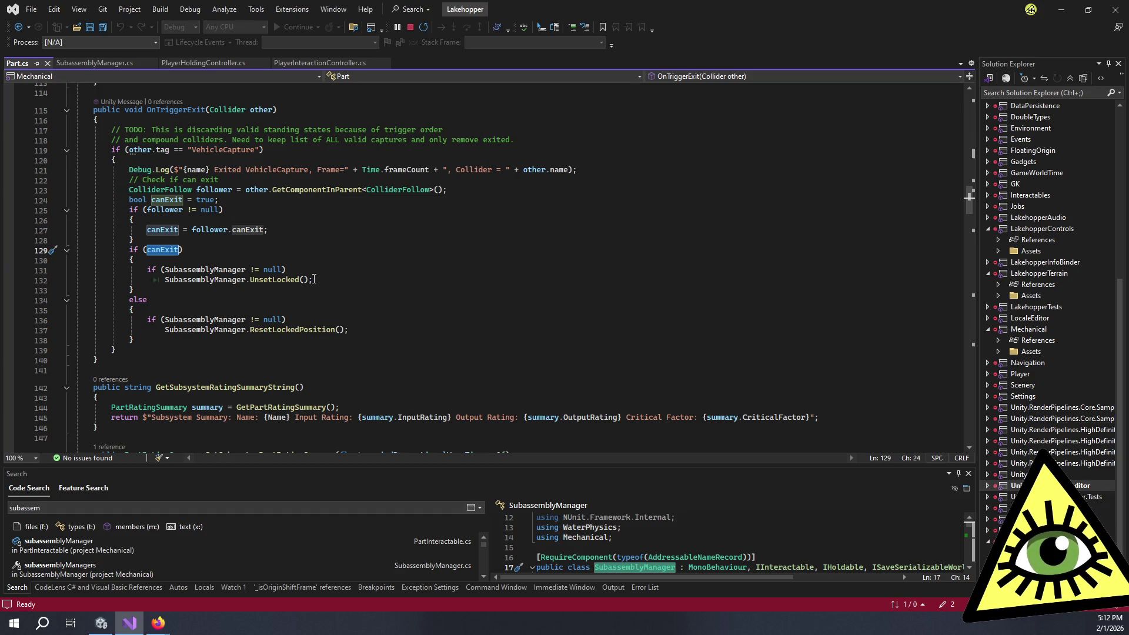
{"action": "left_click", "coordinate": [313, 318]}
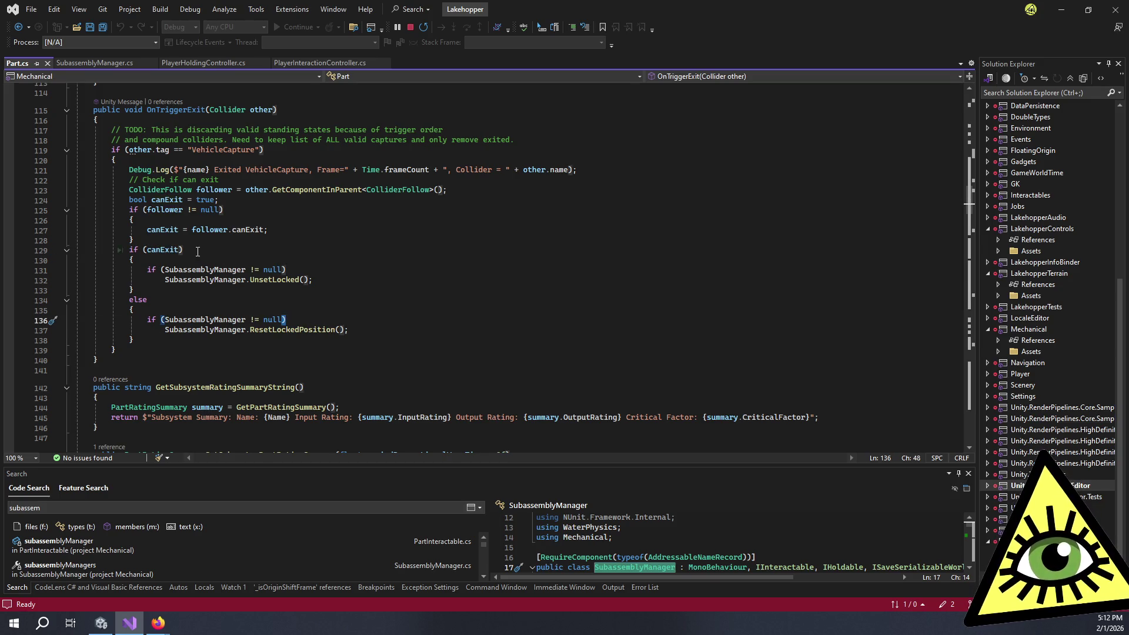
{"action": "double_click", "coordinate": [296, 330]}
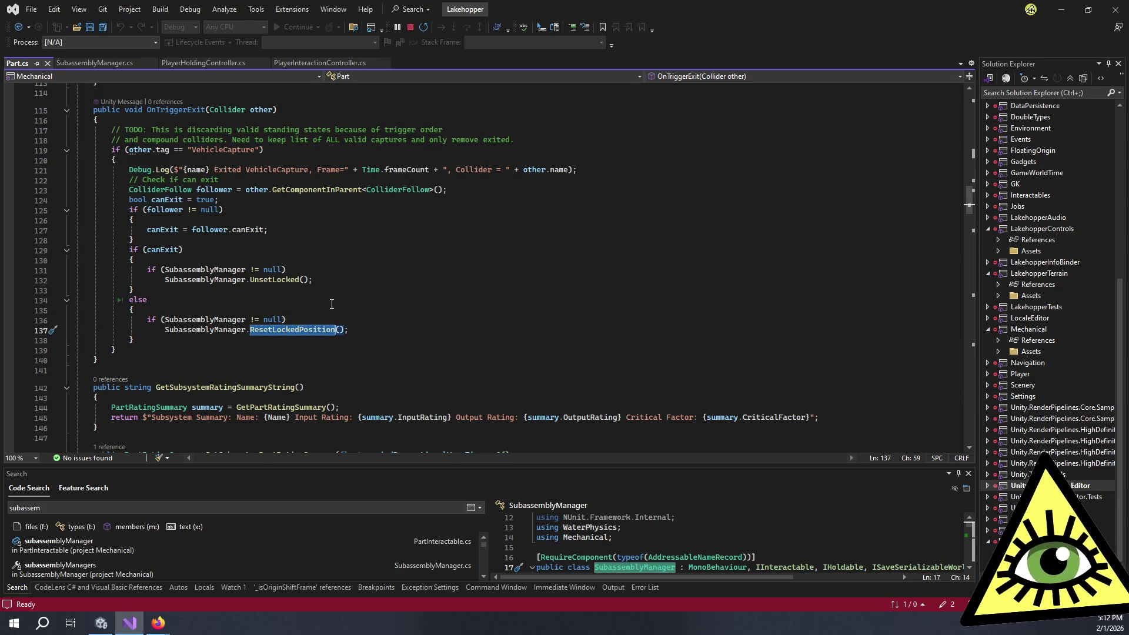
{"action": "key", "text": "F12"}
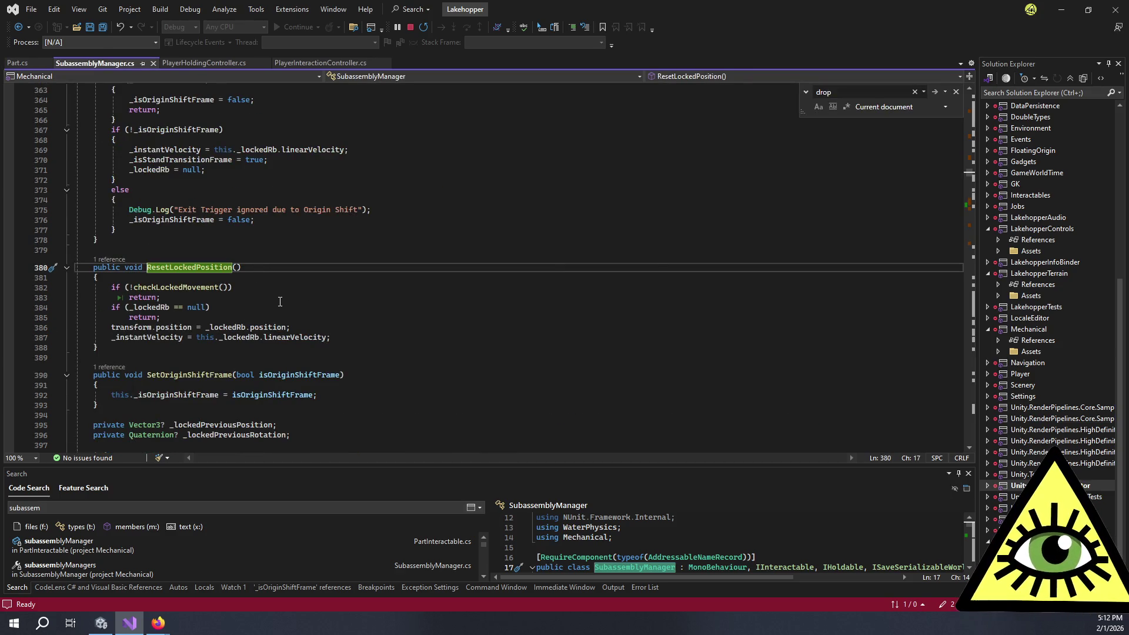
{"action": "double_click", "coordinate": [194, 327]}
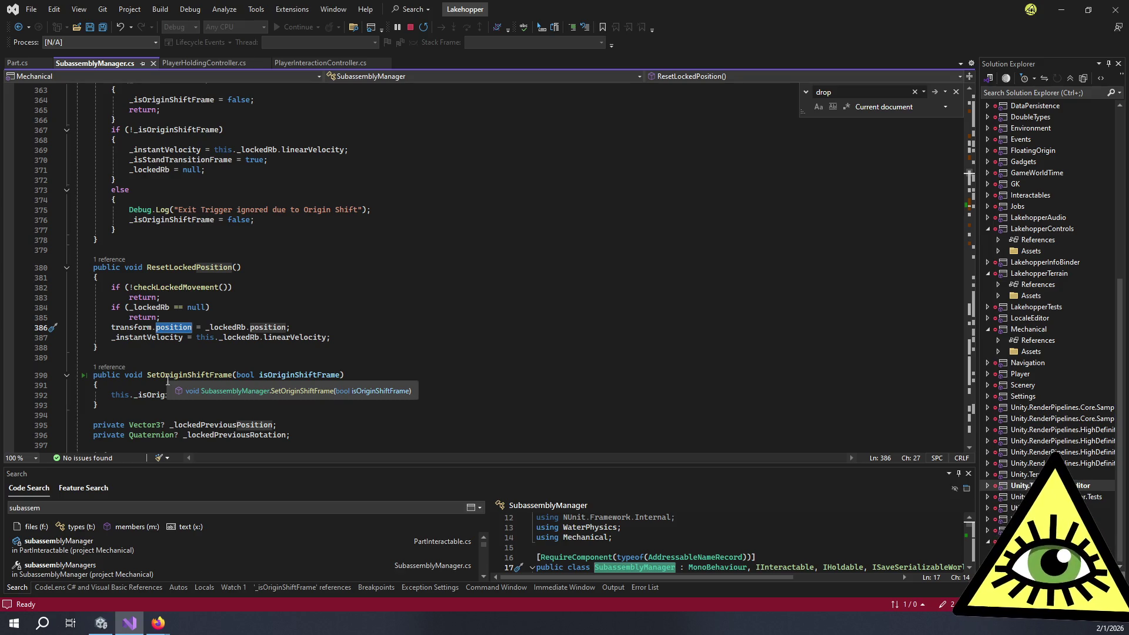
{"action": "double_click", "coordinate": [177, 289]}
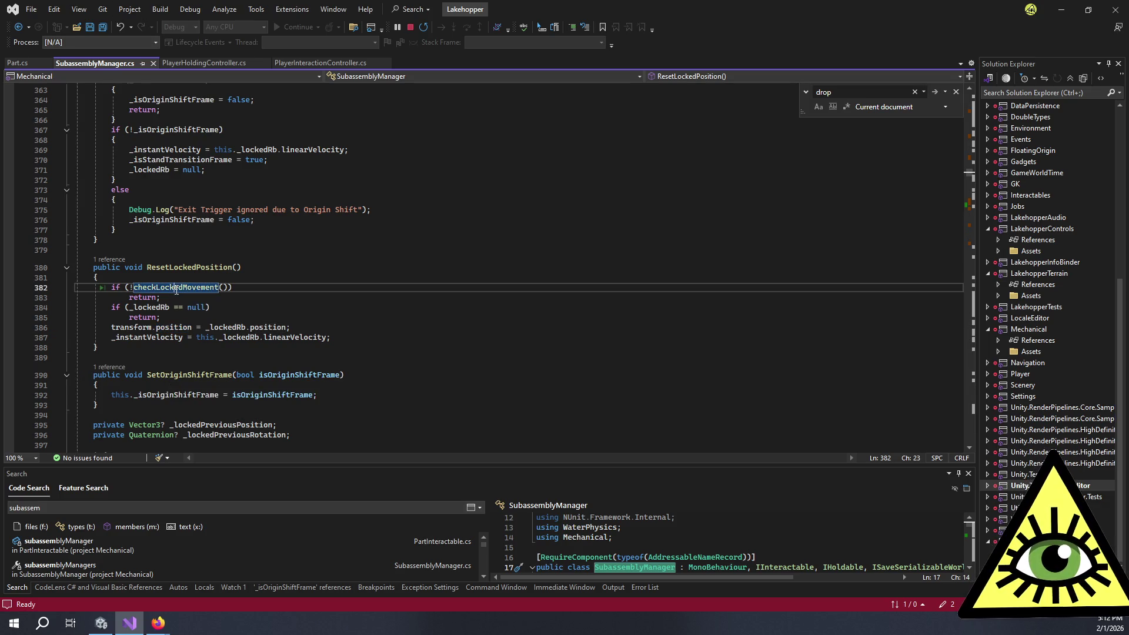
{"action": "key", "text": "F12"}
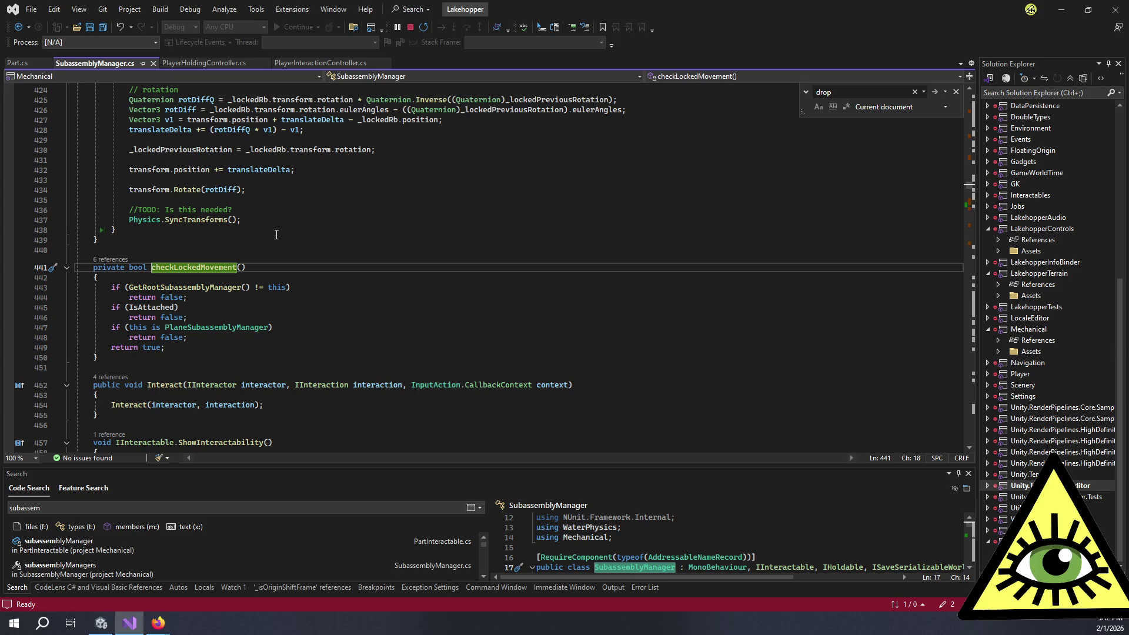
- Return to ResetLockedPosition and set a breakpoint on its checkLockedMovement check at line 382
{"action": "left_click", "coordinate": [21, 65]}
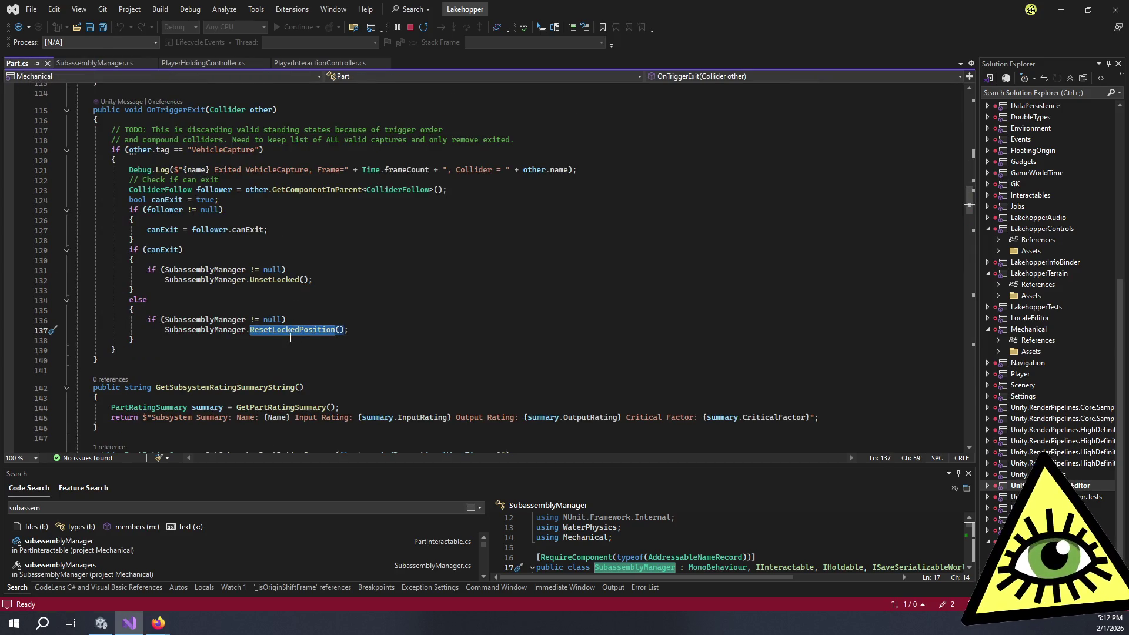
{"action": "key", "text": "F12"}
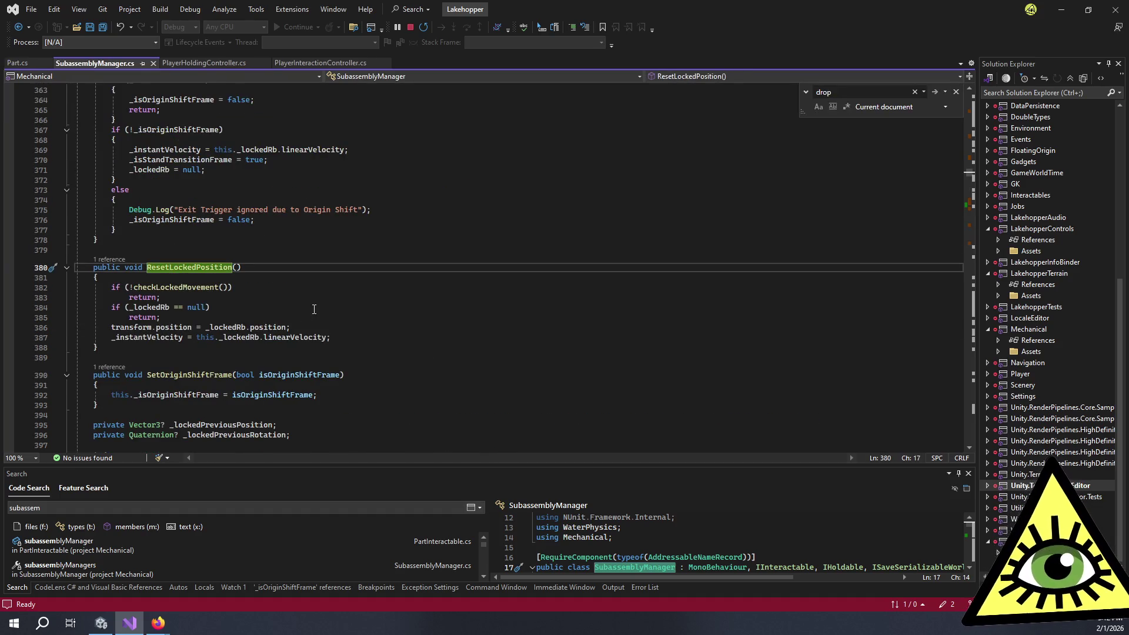
{"action": "left_click", "coordinate": [180, 316]}
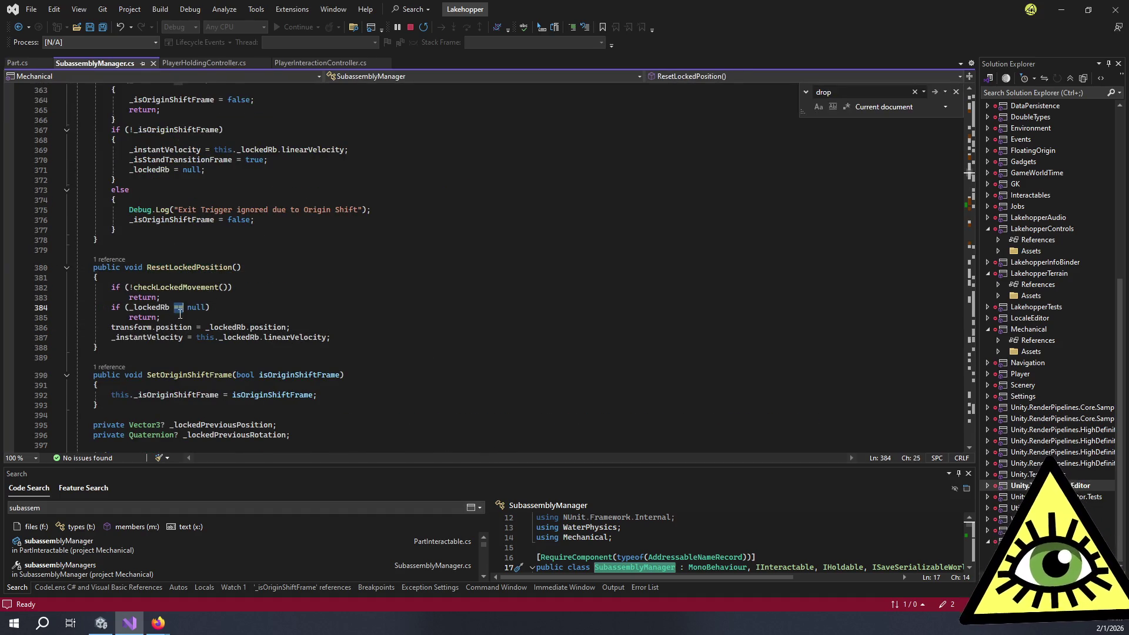
{"action": "left_click", "coordinate": [305, 326]}
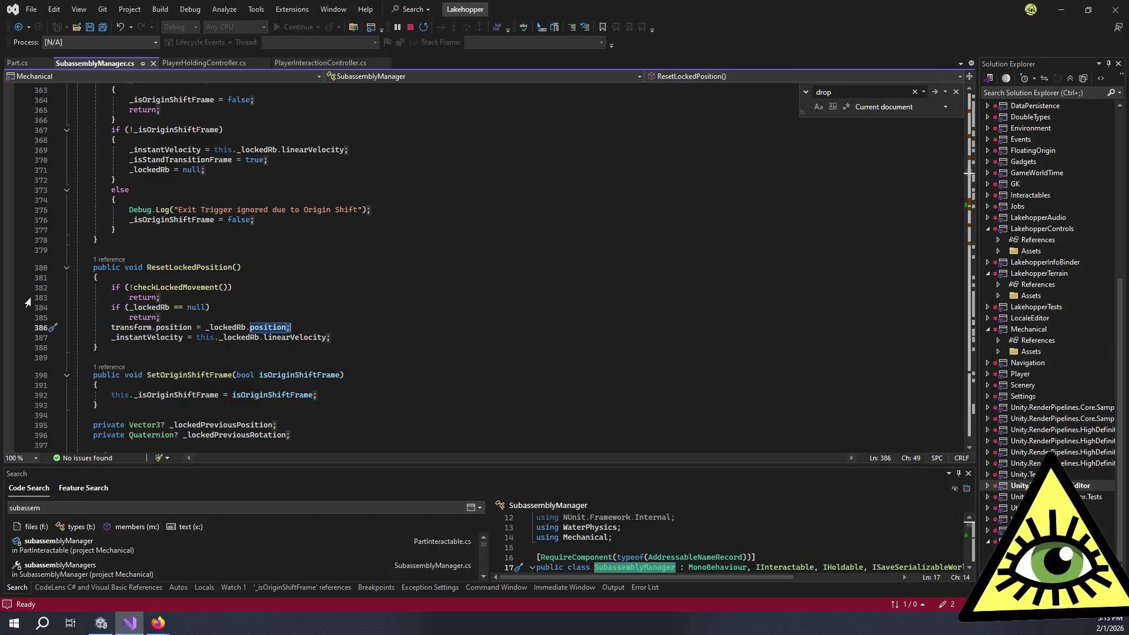
{"action": "left_click", "coordinate": [9, 287]}
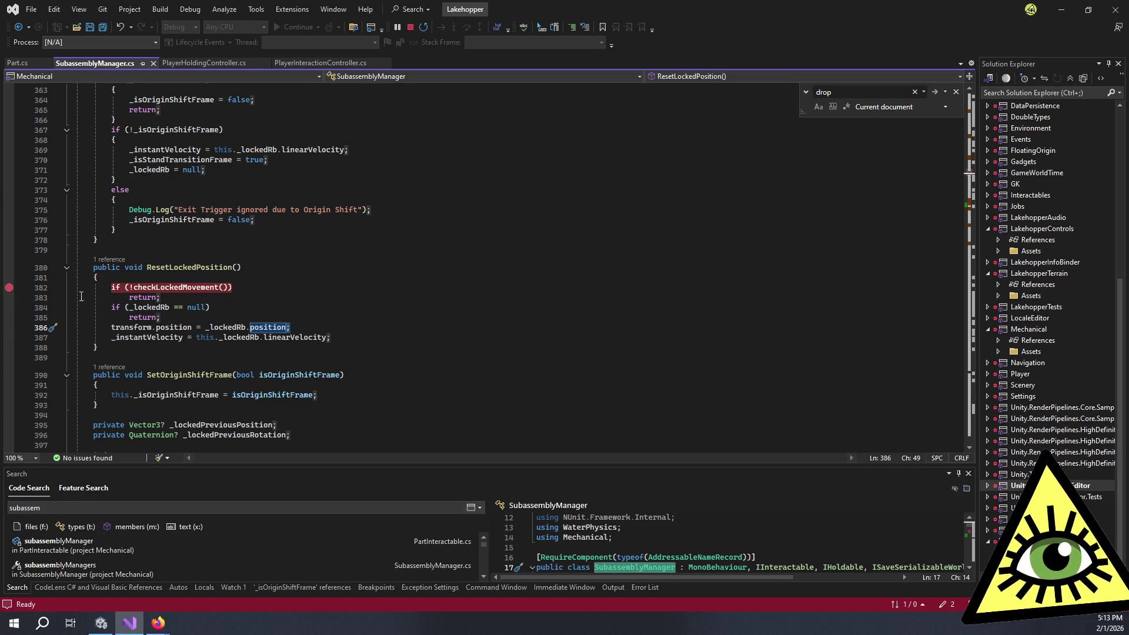
{"action": "left_click", "coordinate": [102, 625]}
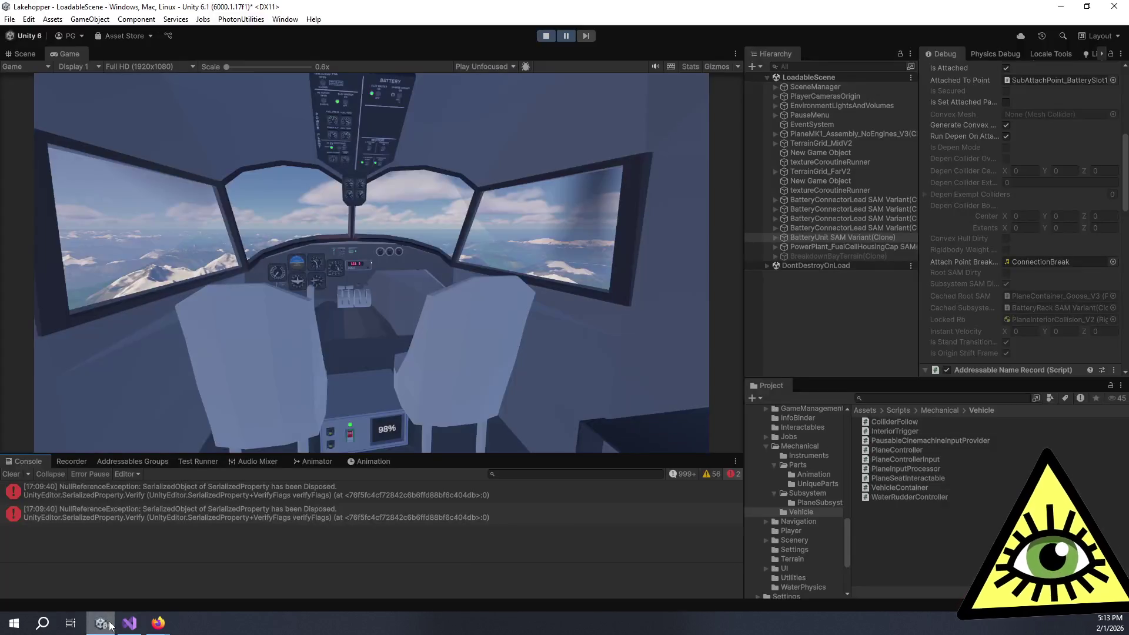
- Resume the game, pull out the battery unit, and frame the third BatteryConnectorLead in the Scene view
{"action": "left_click", "coordinate": [567, 35]}
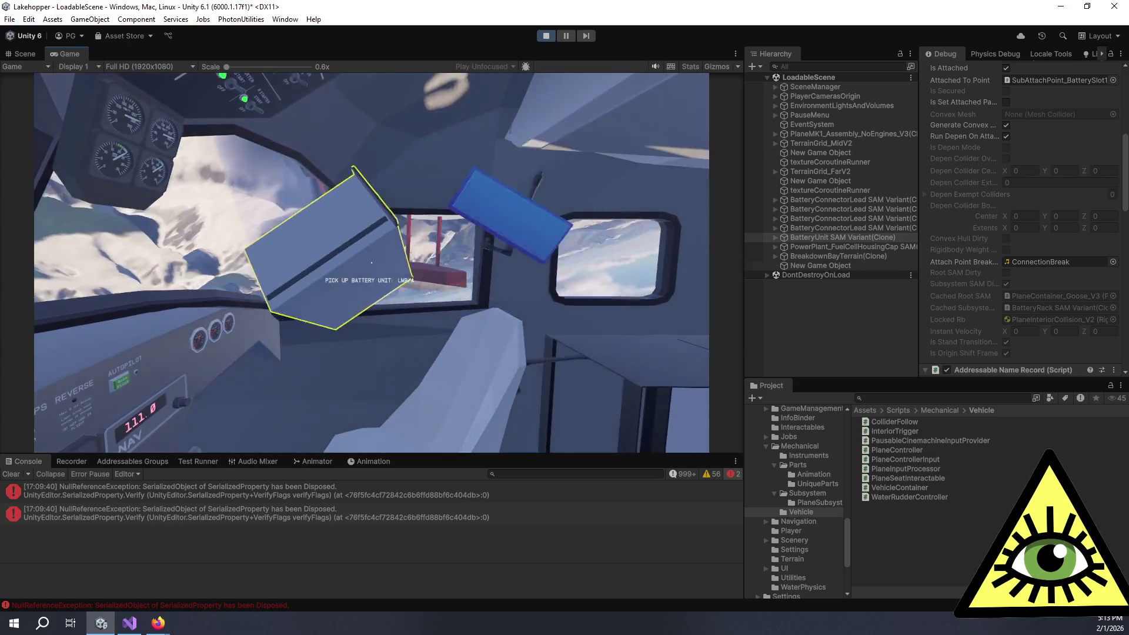
{"action": "left_click", "coordinate": [371, 263]}
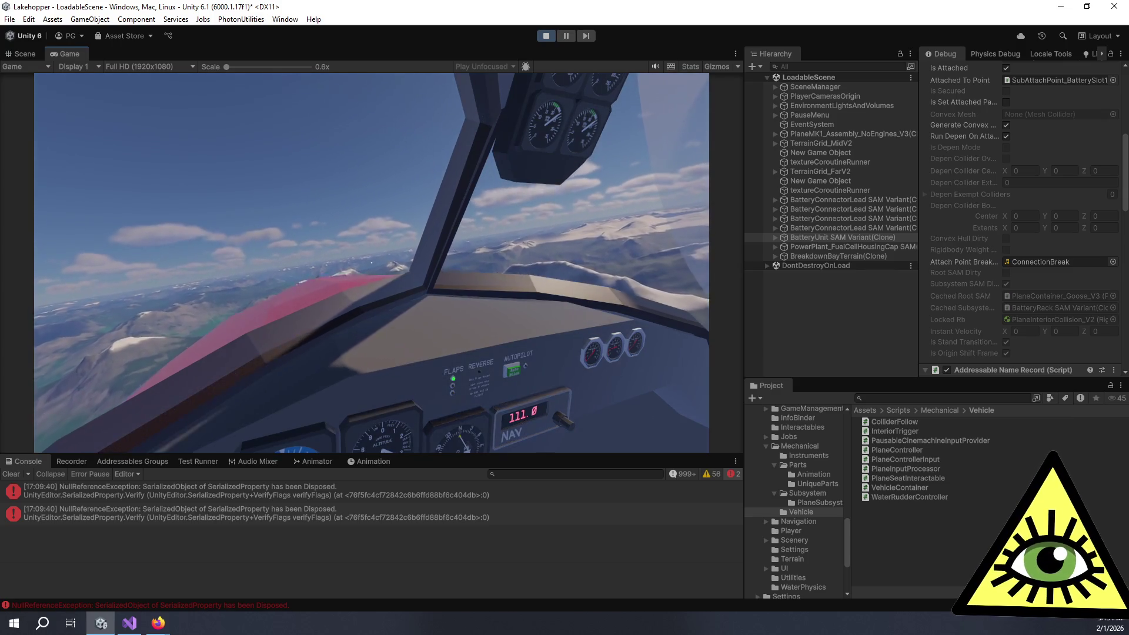
{"action": "left_click", "coordinate": [24, 54]}
{"action": "left_click", "coordinate": [855, 221]}
{"action": "double_click", "coordinate": [855, 221]}
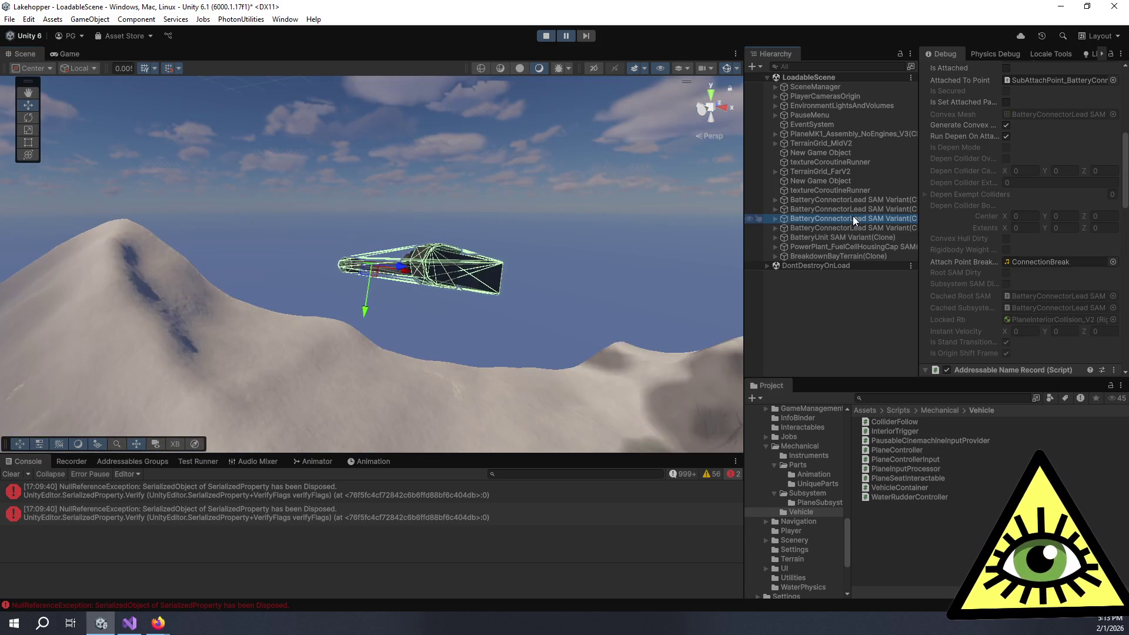
{"action": "mouse_move", "coordinate": [479, 321]}
{"action": "left_mouse_down"}
{"action": "mouse_move", "coordinate": [460, 390]}
{"action": "mouse_move", "coordinate": [494, 148]}
{"action": "mouse_move", "coordinate": [518, 80]}
{"action": "left_mouse_up"}
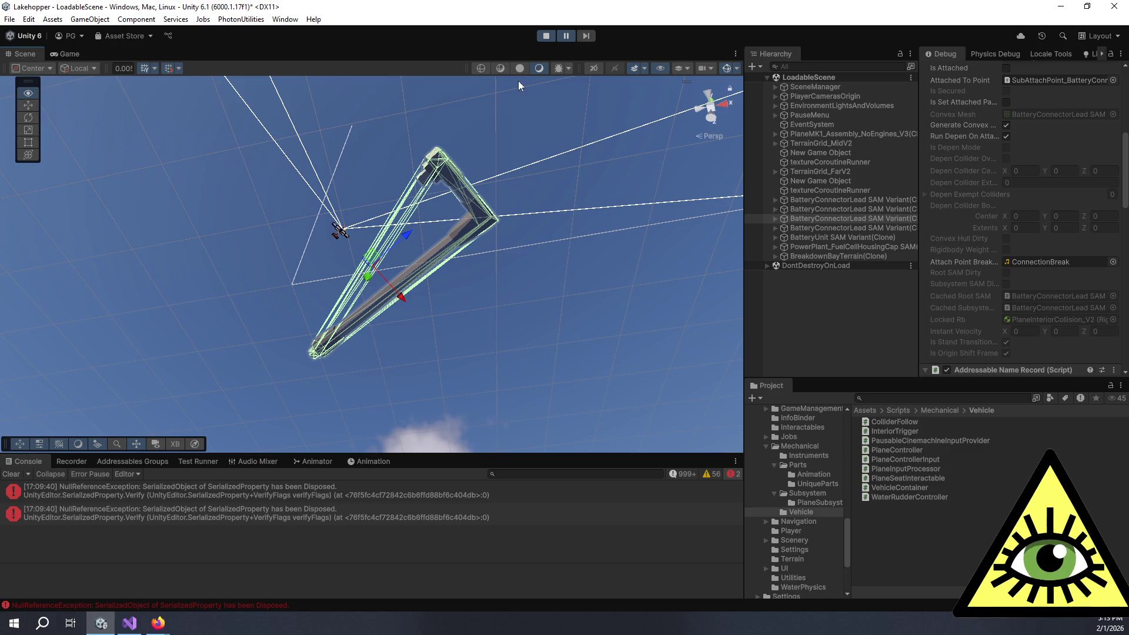
- Let the game run, select a BatteryConnectorLead, pause to freeze it, and return to Visual Studio
{"action": "left_click", "coordinate": [566, 35]}
{"action": "left_click", "coordinate": [566, 36]}
{"action": "left_click", "coordinate": [863, 218]}
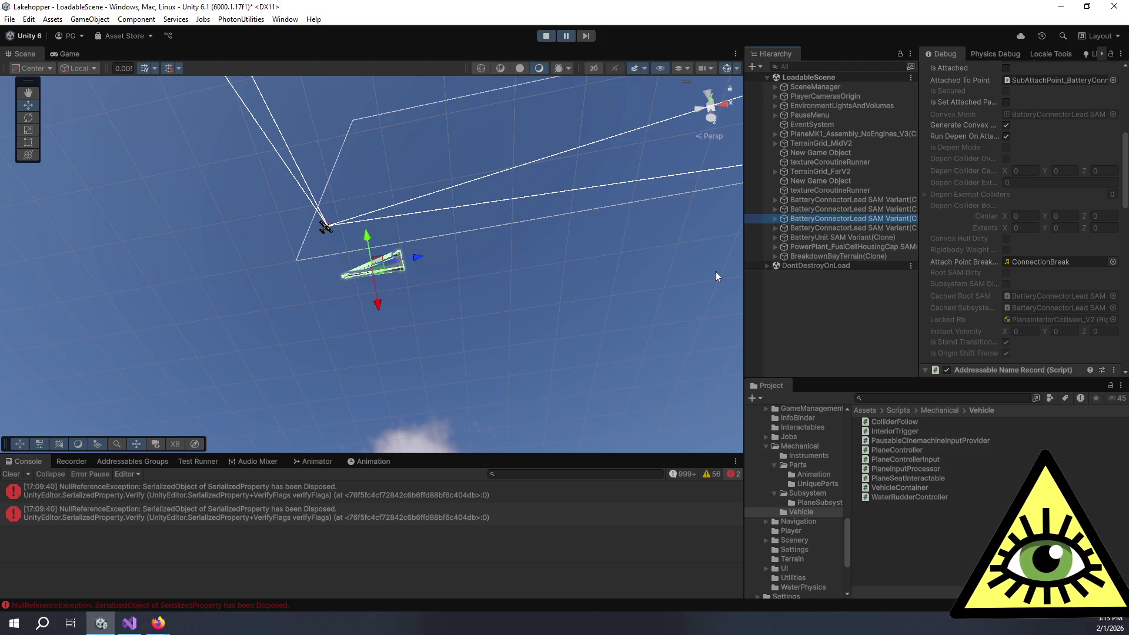
{"action": "left_click", "coordinate": [566, 36]}
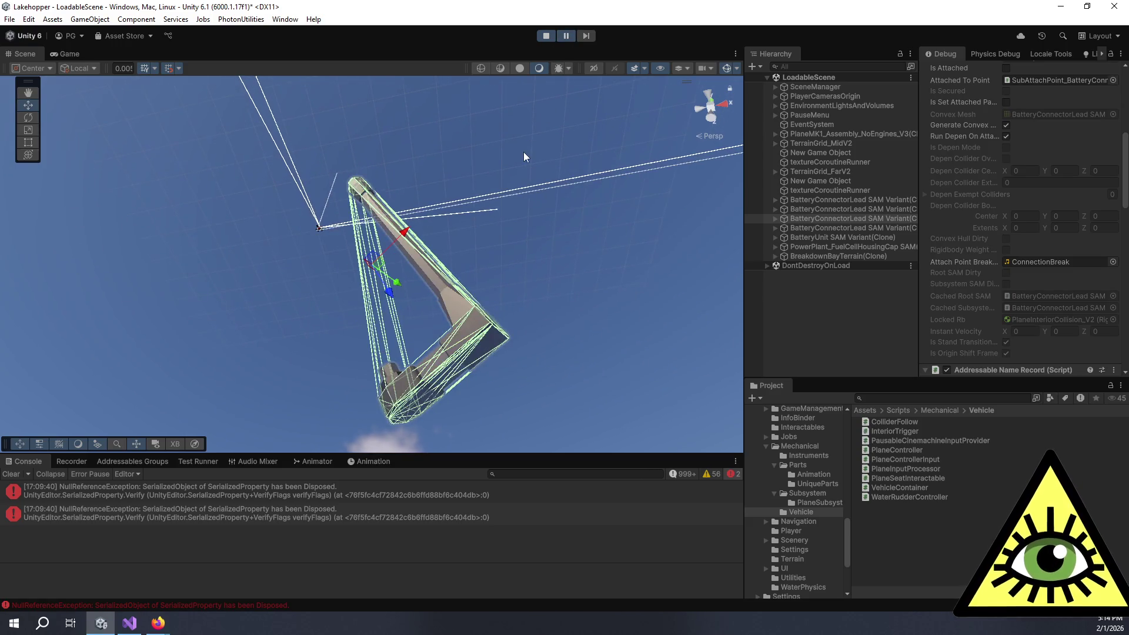
{"action": "scroll", "coordinate": [955, 217], "scroll_direction": "down", "scroll_amount": 3}
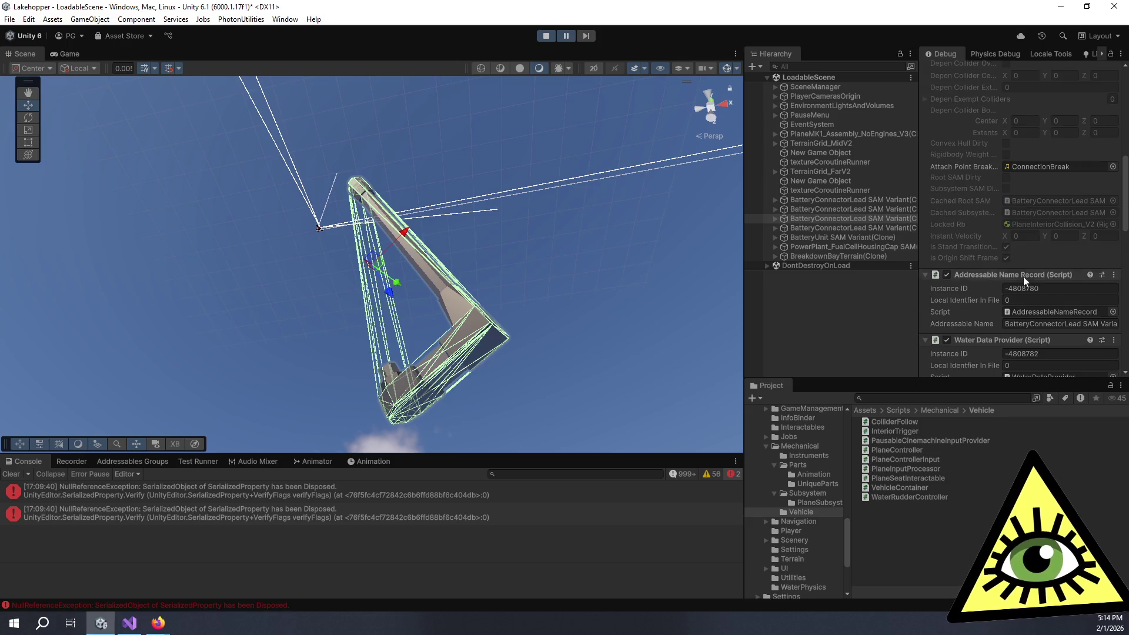
{"action": "key", "text": "alt+Tab"}
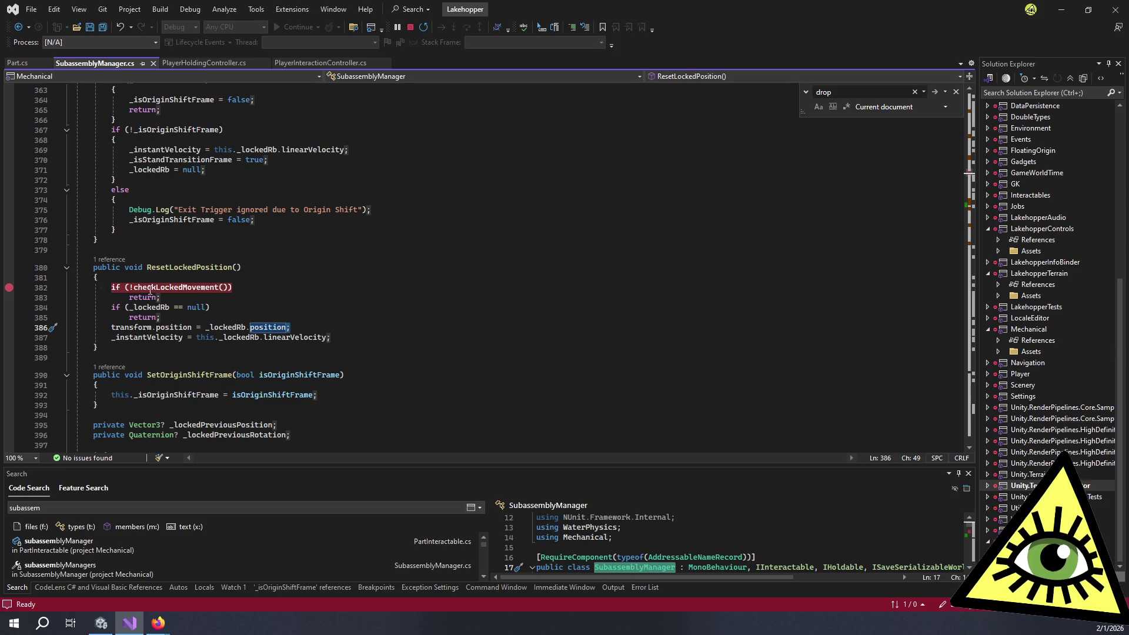
- Open the Part.cs caller of ResetLockedPosition and set a breakpoint on line 119's VehicleCapture tag check
{"action": "left_click", "coordinate": [105, 260]}
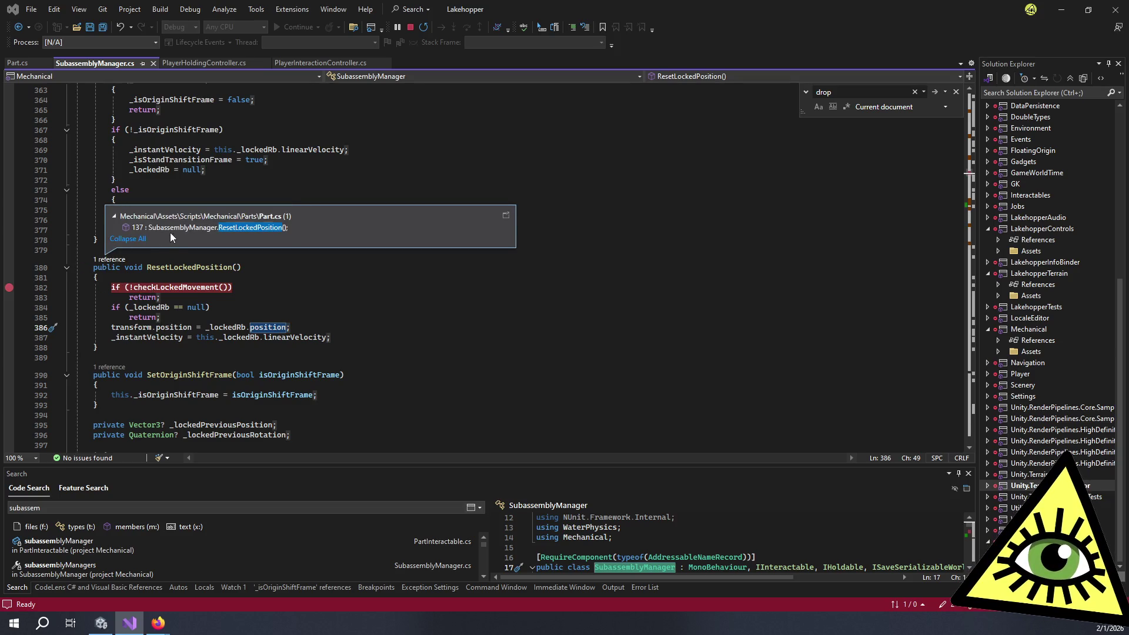
{"action": "double_click", "coordinate": [177, 229]}
{"action": "scroll", "coordinate": [177, 235], "scroll_direction": "up", "scroll_amount": 2}
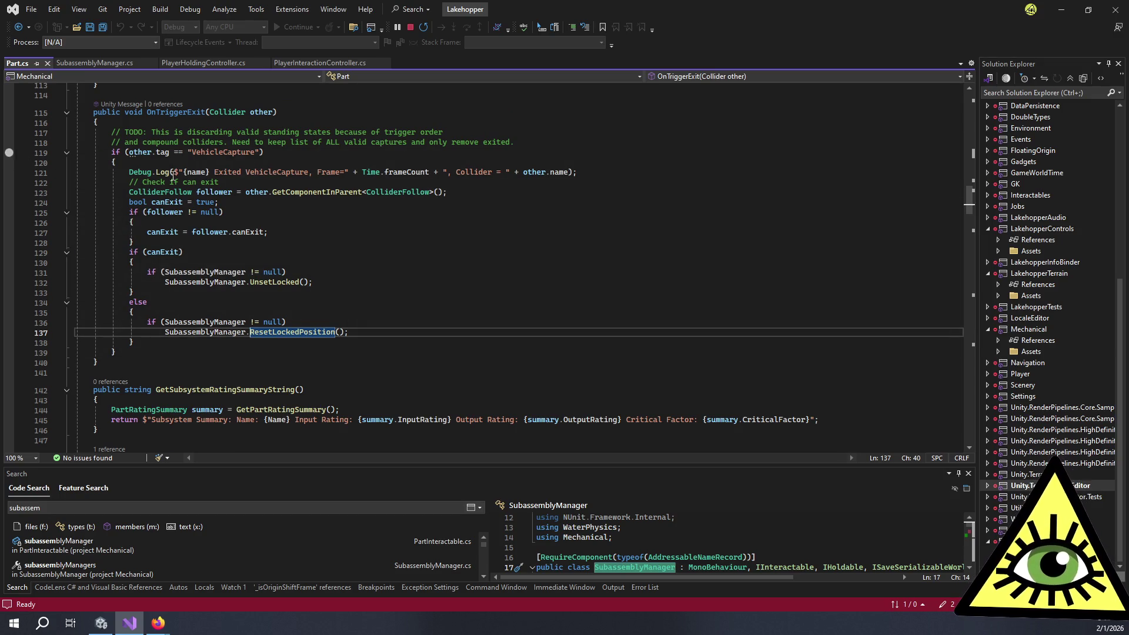
{"action": "left_click", "coordinate": [9, 153]}
{"action": "key", "text": "alt+Tab"}
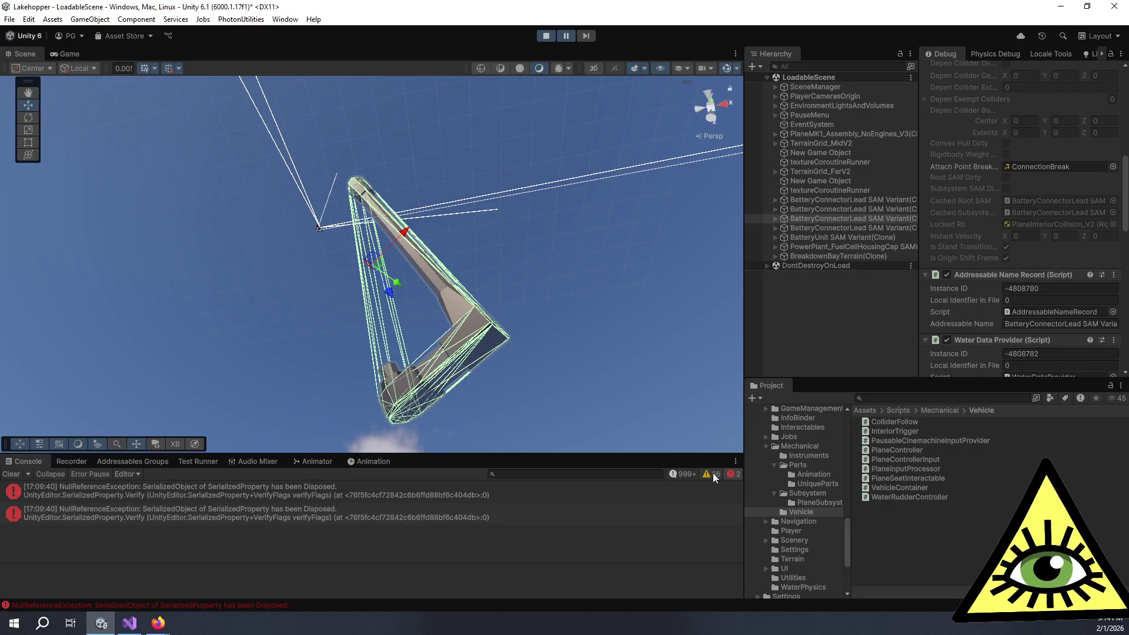
- Show info messages, filter the console to 'exit', and enlarge the console panel
{"action": "left_click", "coordinate": [675, 474]}
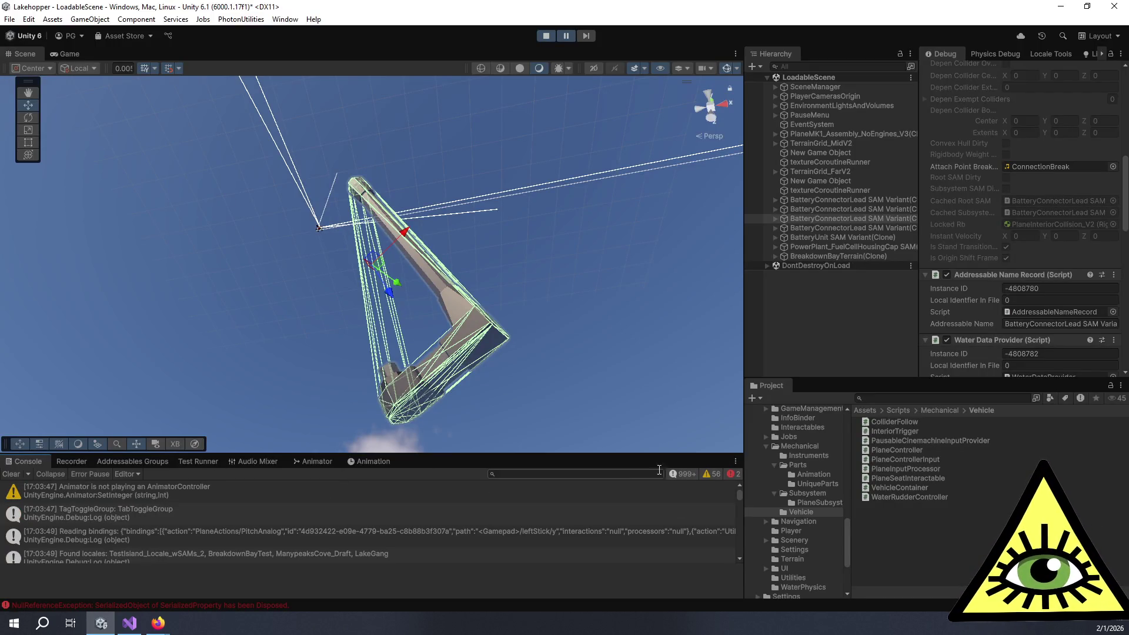
{"action": "type", "text": "ex"}
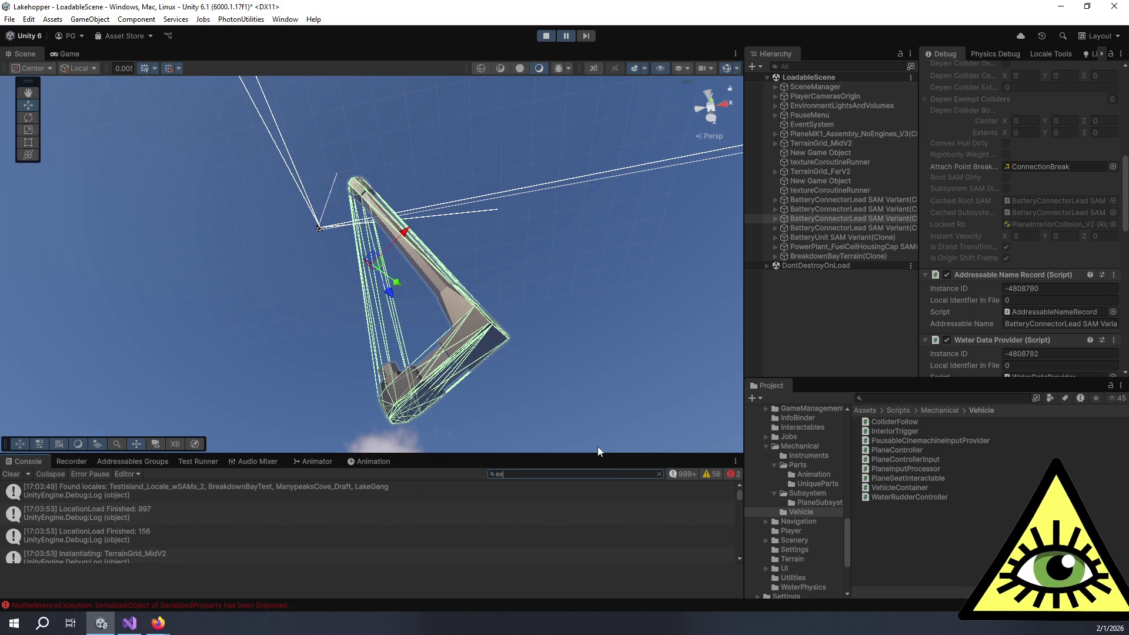
{"action": "type", "text": "it"}
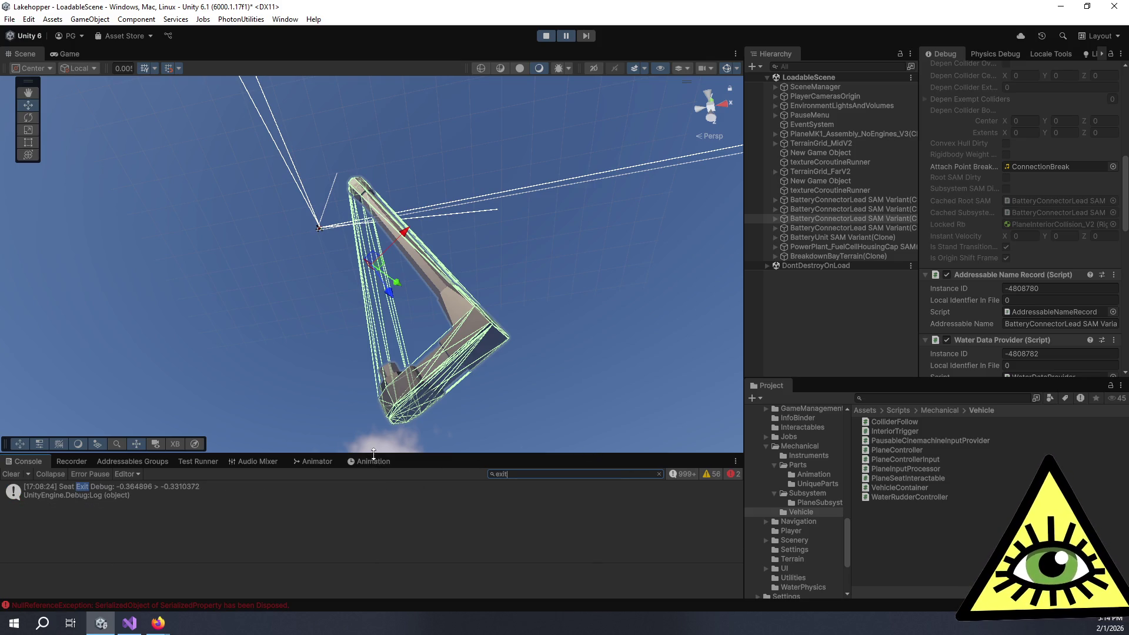
{"action": "left_click_drag", "start_coordinate": [376, 458], "coordinate": [386, 326]}
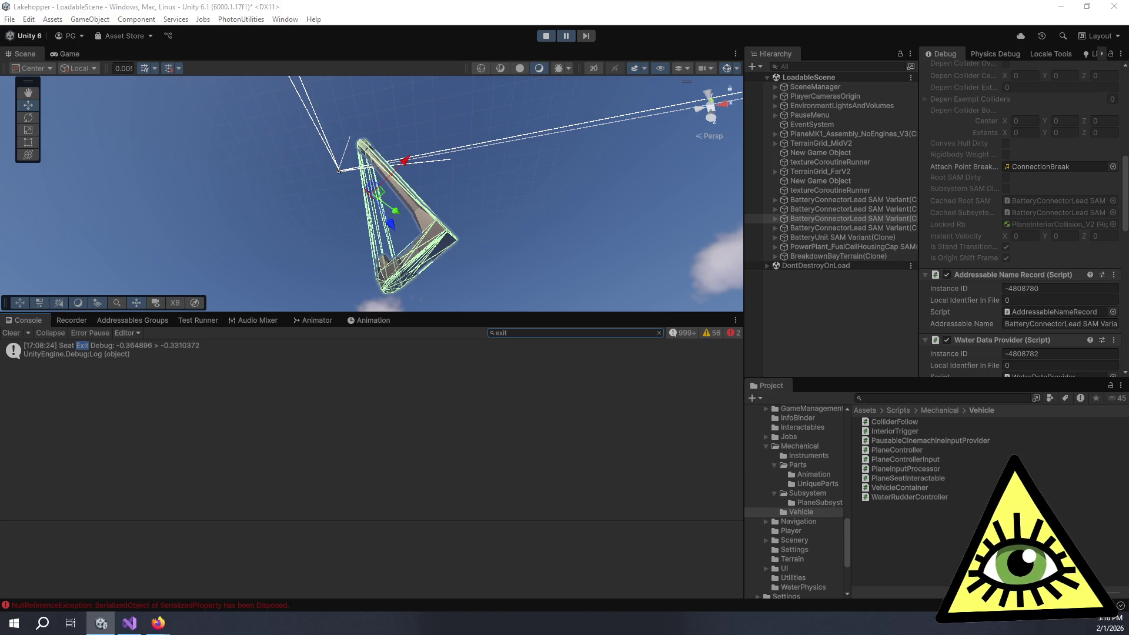
- Switch to Visual Studio, showing Part.cs's OnTriggerExit code
{"action": "left_click", "coordinate": [130, 623]}
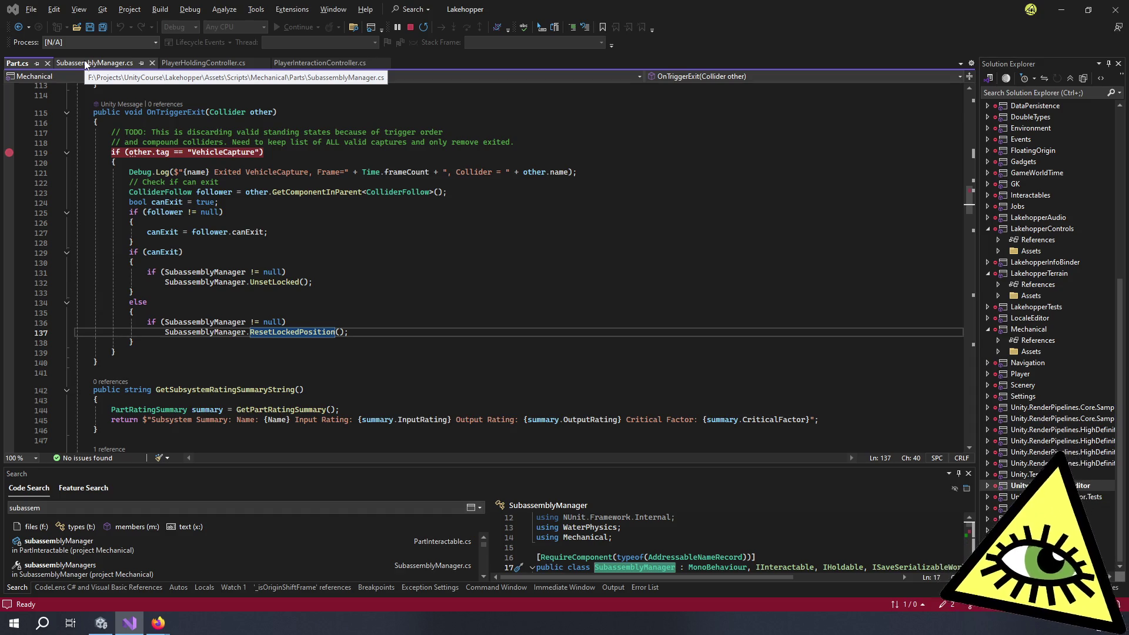
- Place the caret at the end of line 119 in OnTriggerExit, then return to Unity
{"action": "left_click", "coordinate": [309, 155]}
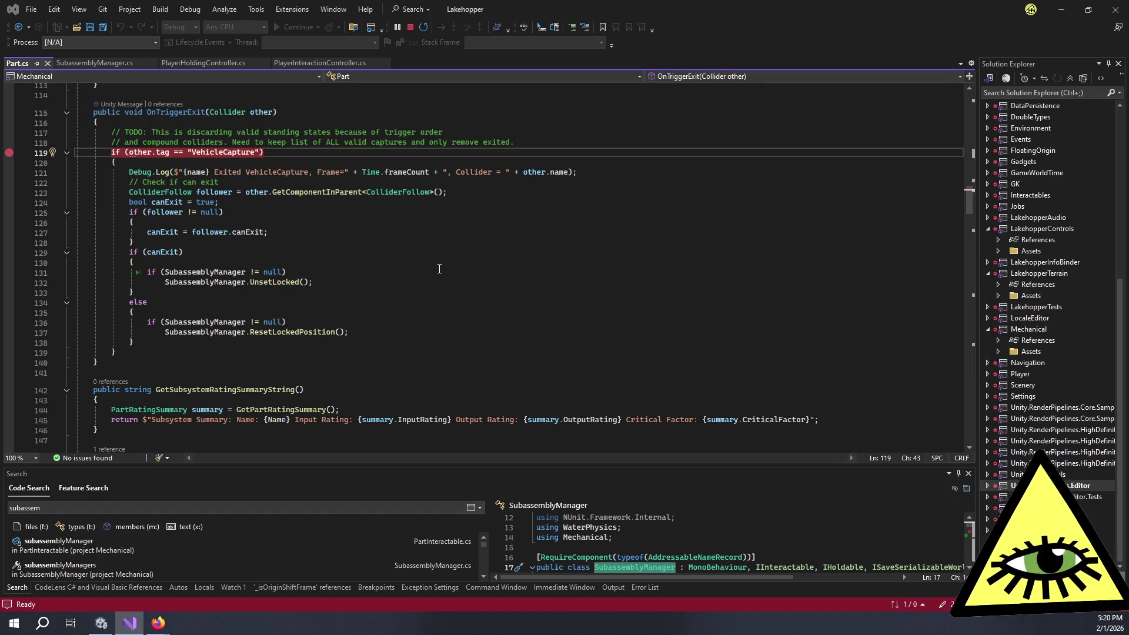
{"action": "key", "text": "alt+Tab"}
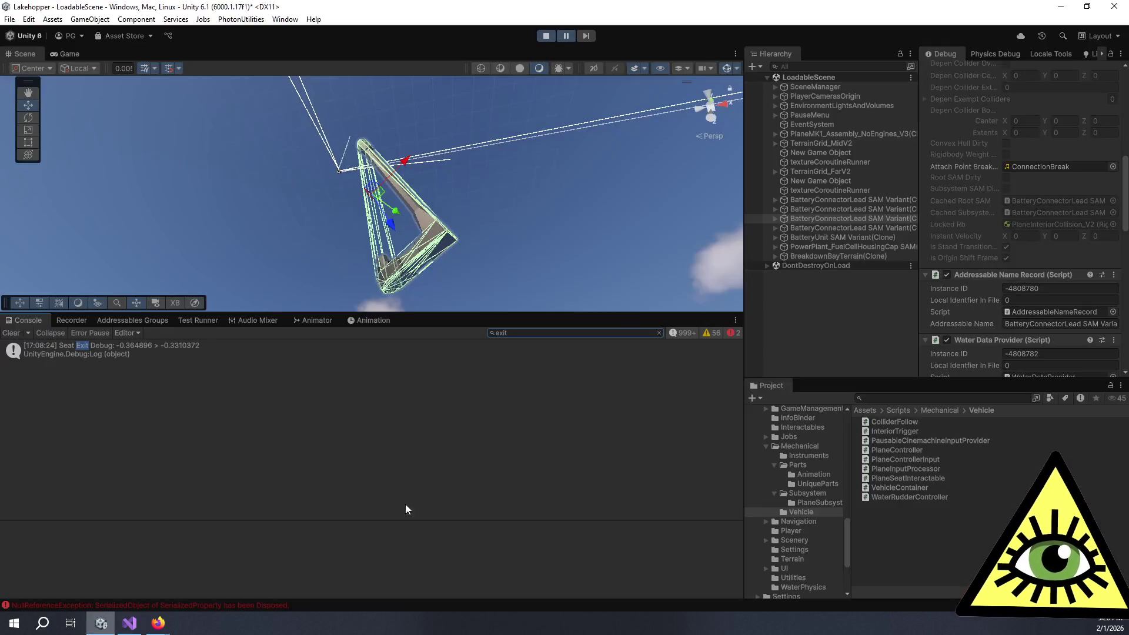
- Search the console for 'exited', then replace the filter with 'vehicle'
{"action": "left_click", "coordinate": [585, 336]}
{"action": "type", "text": "exited"}
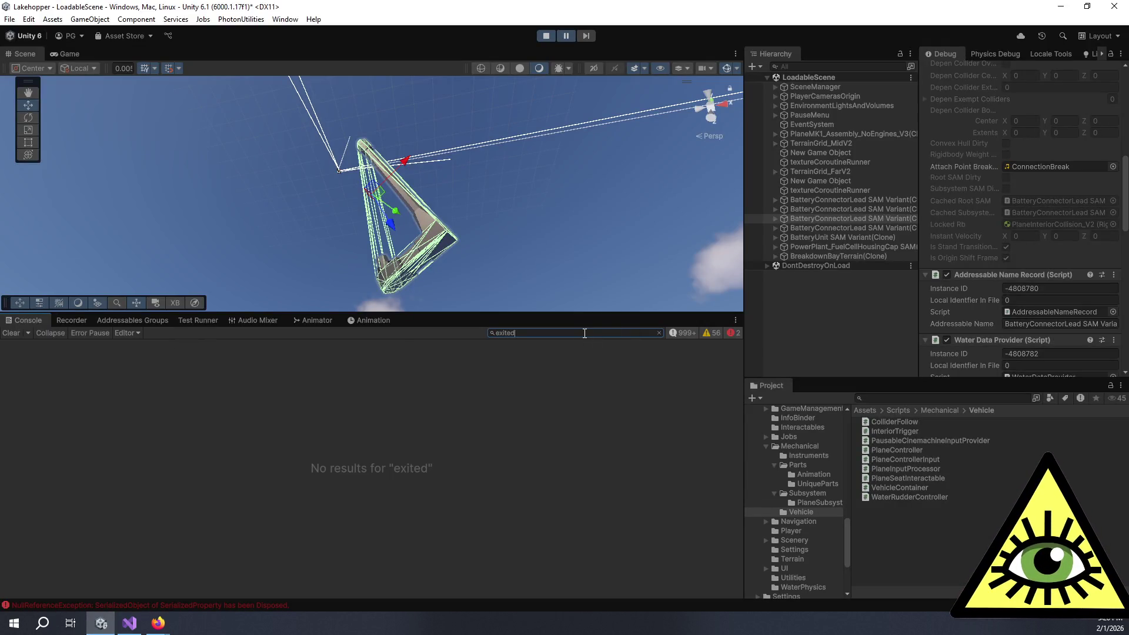
{"action": "key", "text": "ctrl+a"}
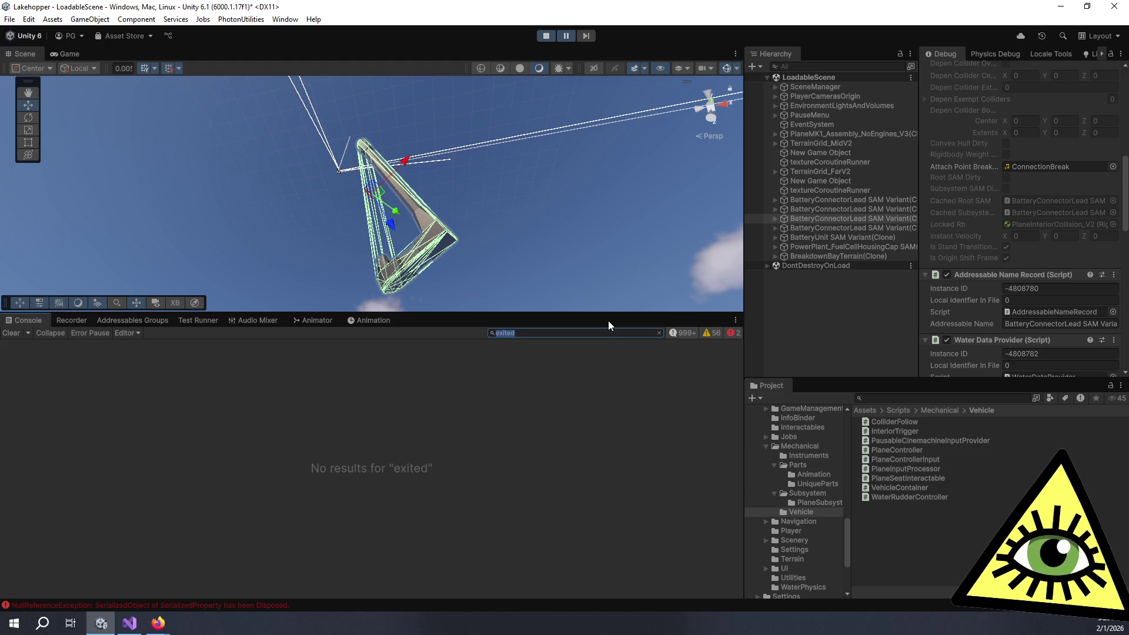
{"action": "type", "text": "vehicle"}
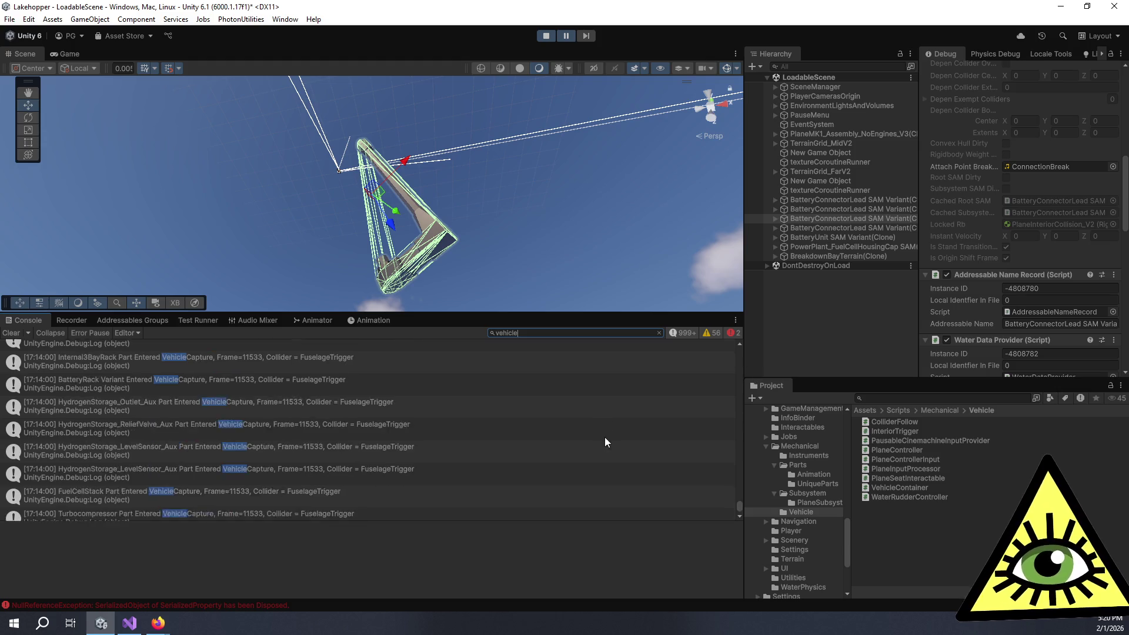
- Inspect a HydrogenStorage entry's details, then go back to Visual Studio
{"action": "mouse_move", "coordinate": [400, 439]}
{"action": "left_mouse_down"}
{"action": "mouse_move", "coordinate": [379, 464]}
{"action": "mouse_move", "coordinate": [456, 502]}
{"action": "left_mouse_up"}
{"action": "scroll", "coordinate": [449, 486], "scroll_direction": "up", "scroll_amount": 5}
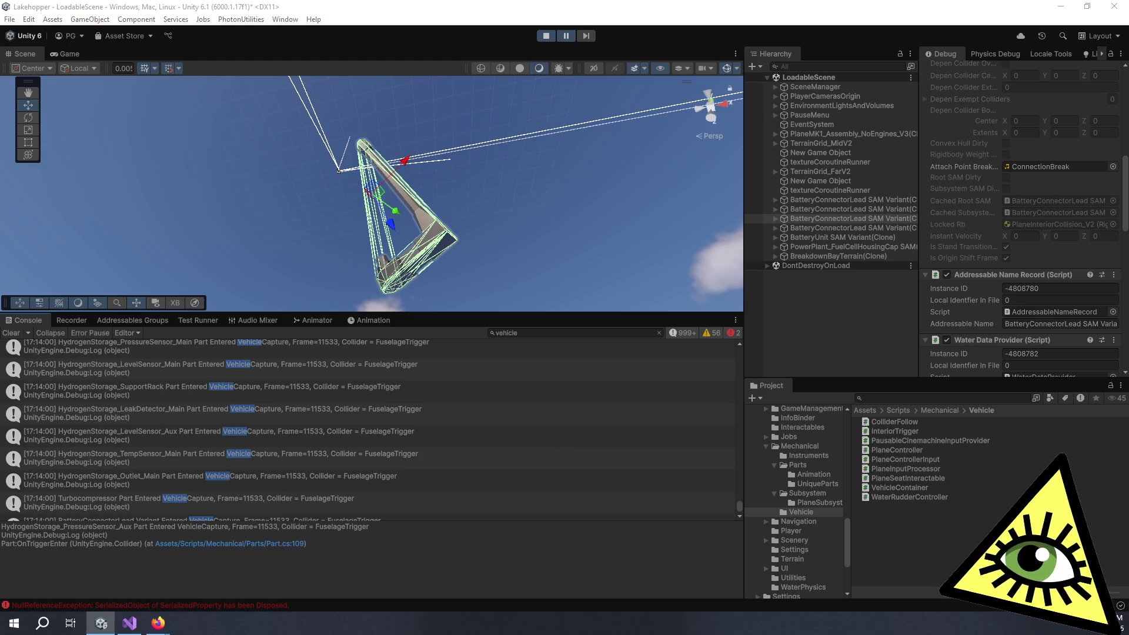
{"action": "key", "text": "alt+Tab"}
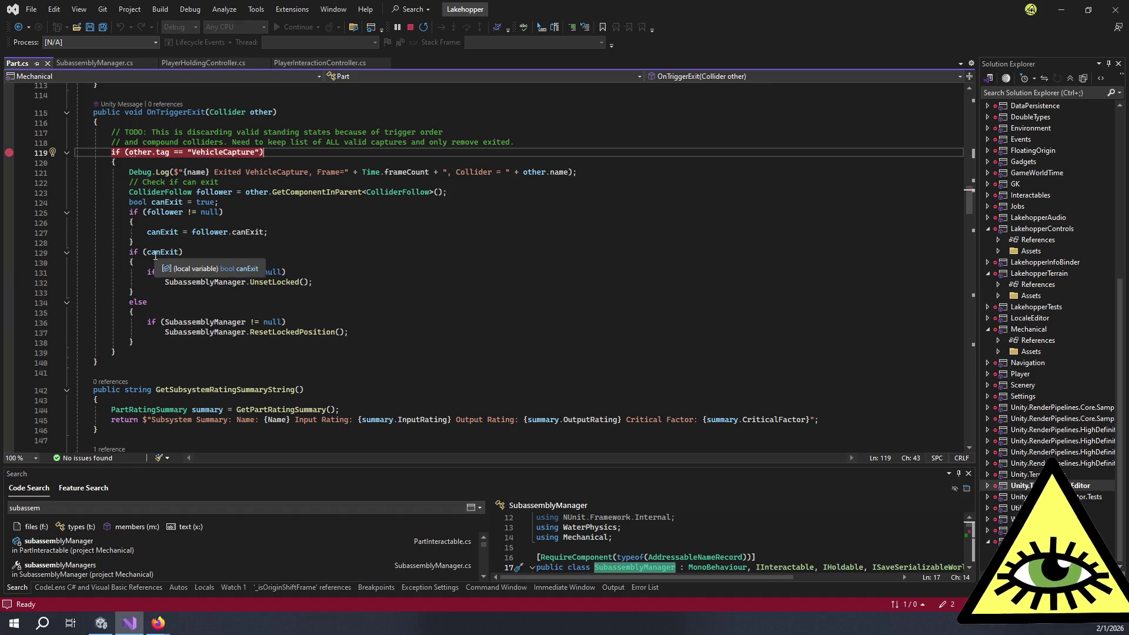
- Go to UnsetLocked's definition in SubassemblyManager.cs, check its Exit log on line 375, and return to Unity
{"action": "left_click", "coordinate": [280, 283]}
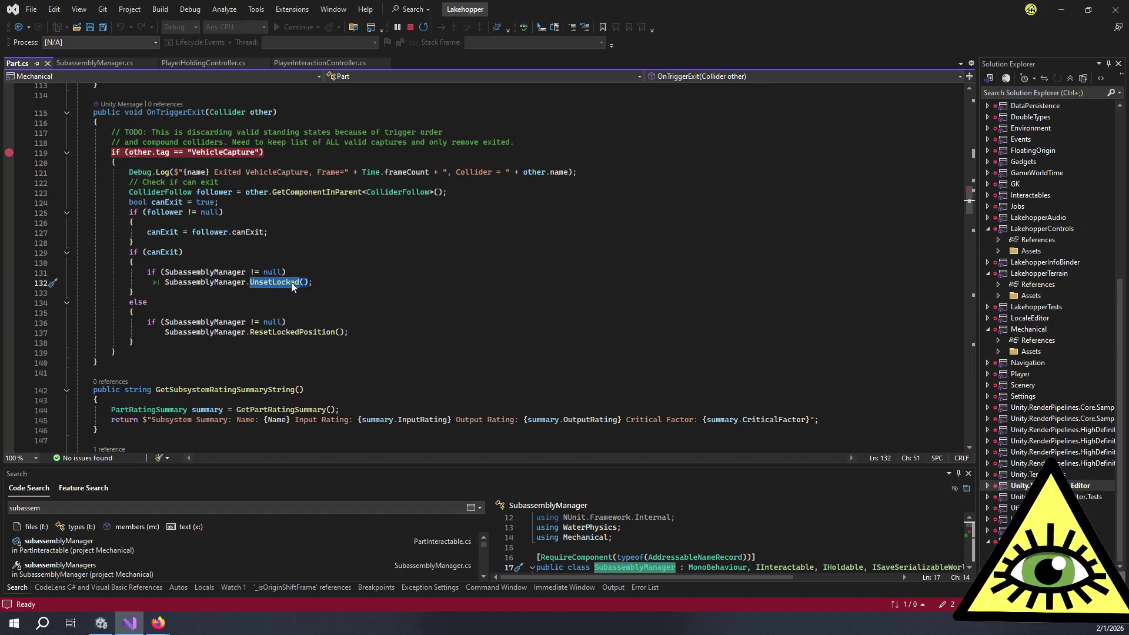
{"action": "key", "text": "F12"}
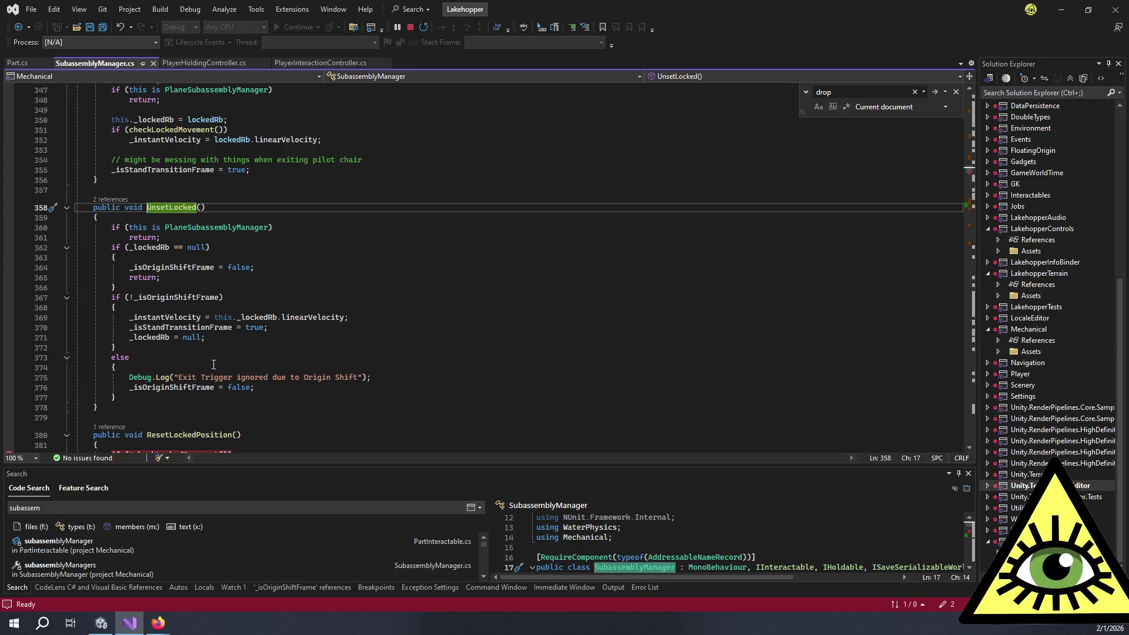
{"action": "double_click", "coordinate": [188, 378]}
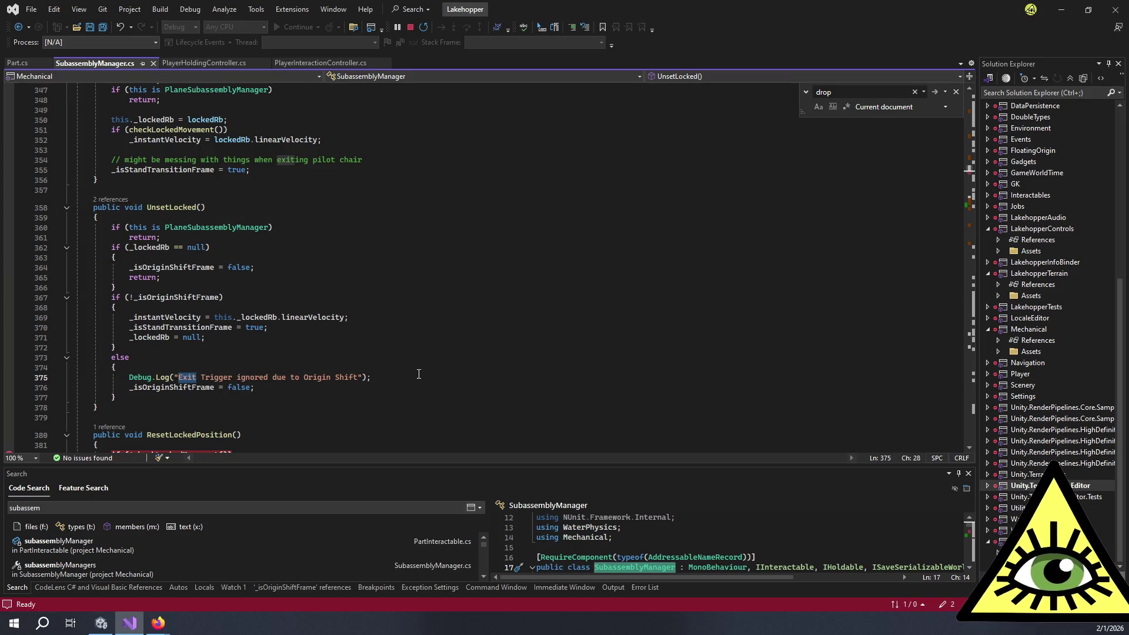
{"action": "left_click", "coordinate": [380, 375]}
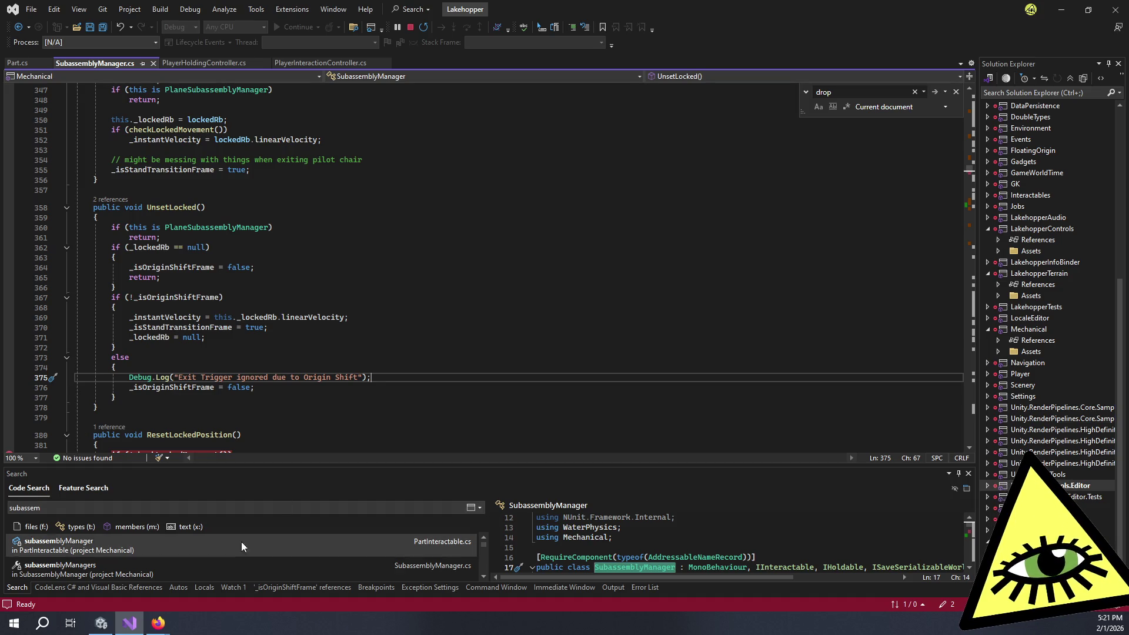
{"action": "mouse_move", "coordinate": [110, 628]}
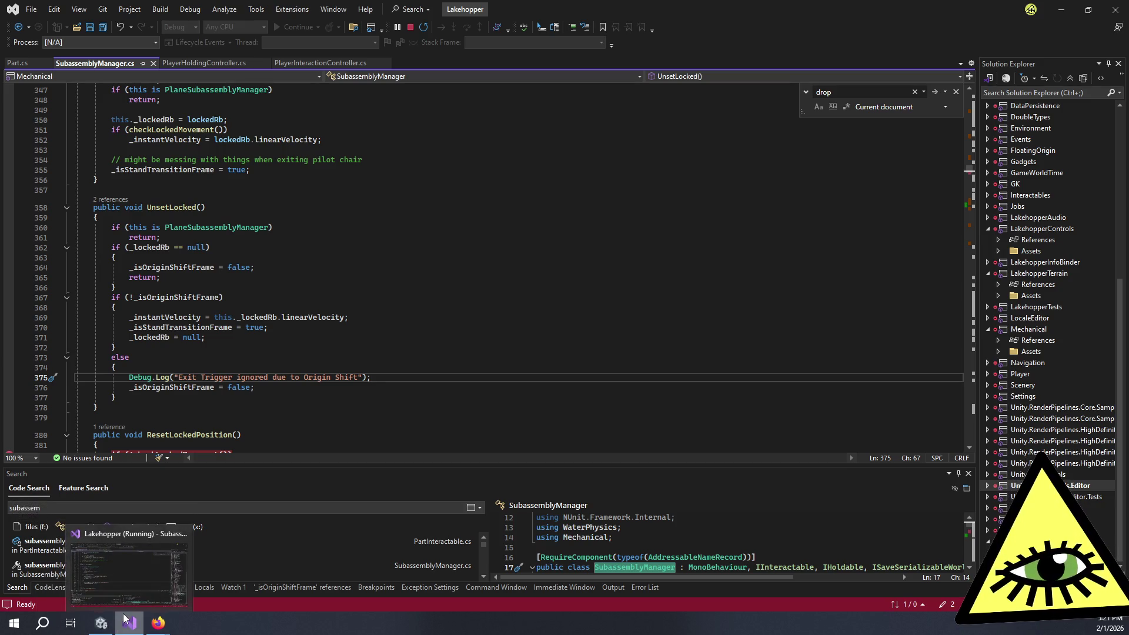
{"action": "left_click", "coordinate": [105, 623]}
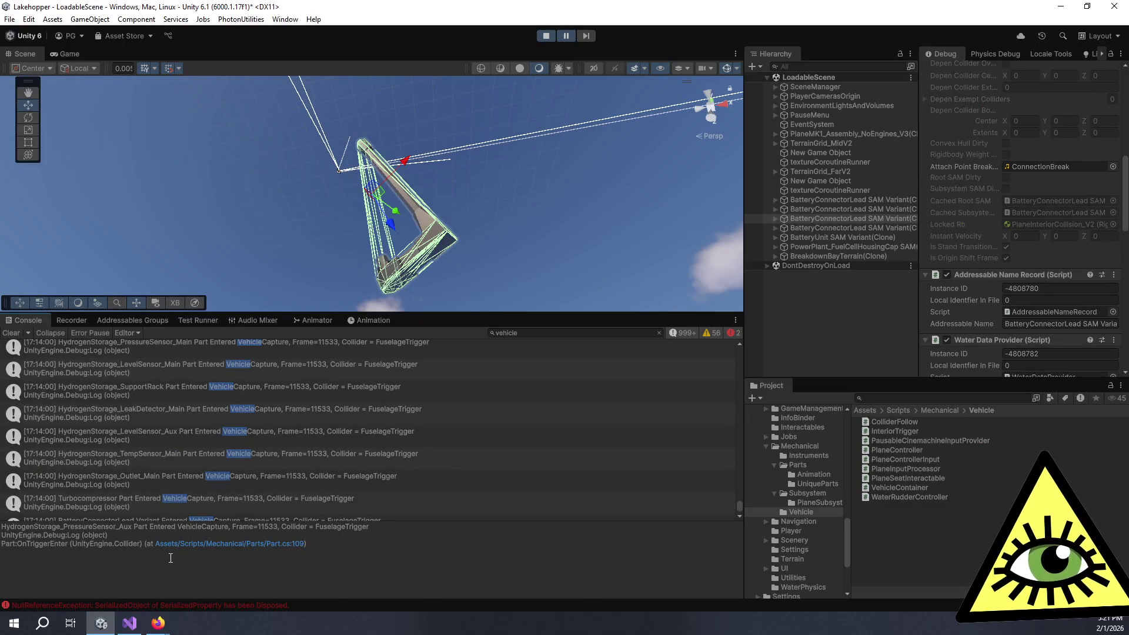
- Review the HydrogenStorage_Outlet Main and Aux stack traces, then open their Part.cs:109 source link
{"action": "left_click", "coordinate": [422, 481]}
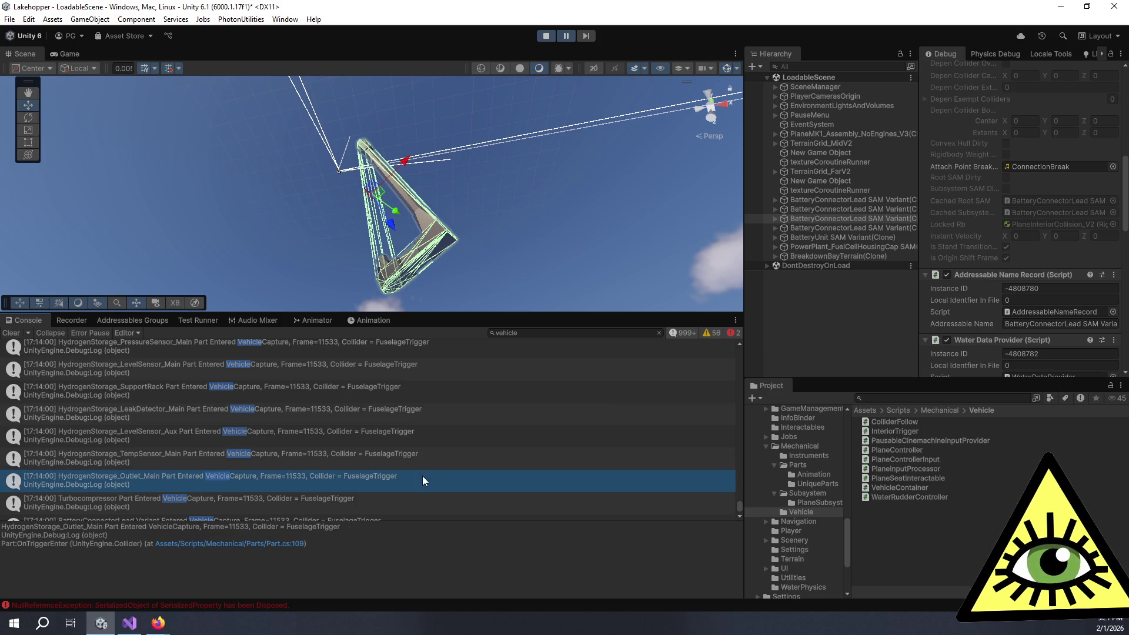
{"action": "scroll", "coordinate": [423, 475], "scroll_direction": "up", "scroll_amount": 10}
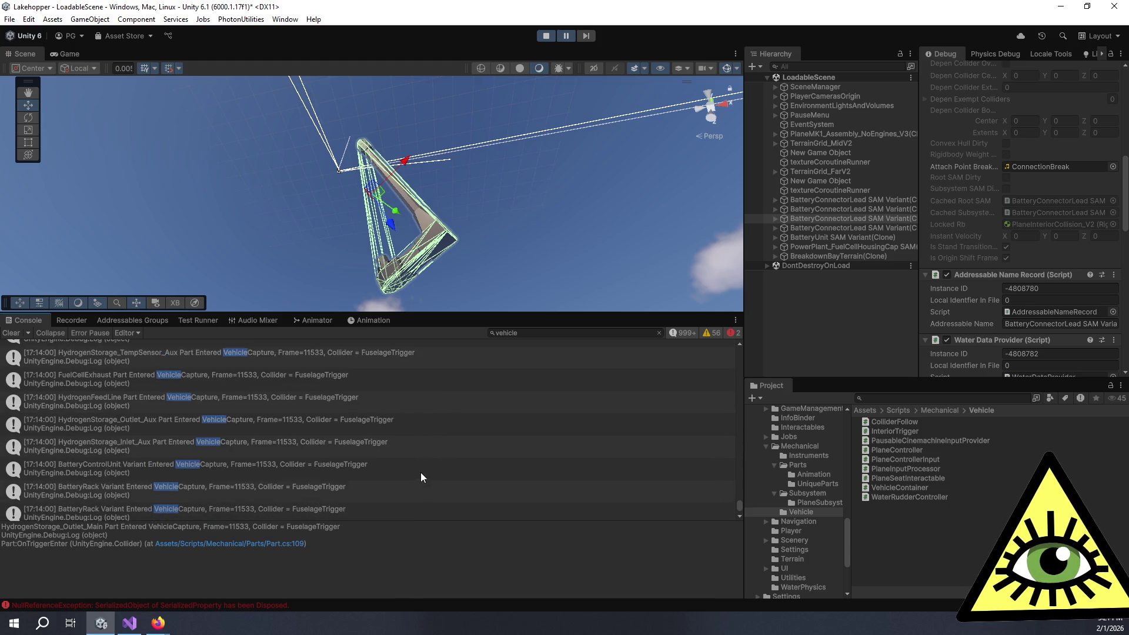
{"action": "scroll", "coordinate": [407, 456], "scroll_direction": "up", "scroll_amount": 10}
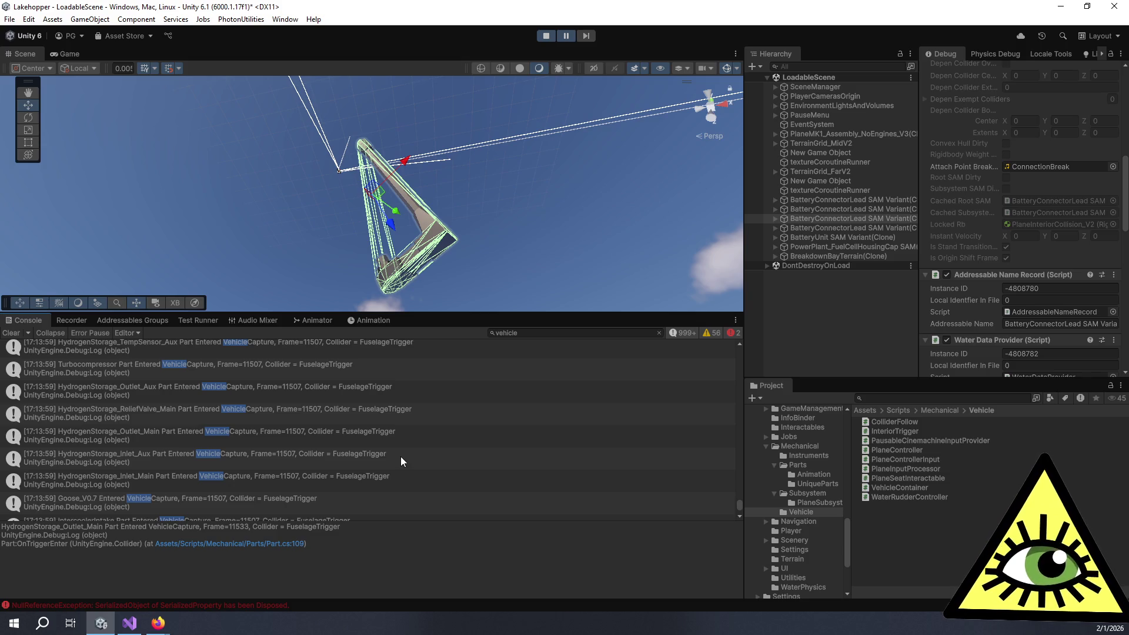
{"action": "scroll", "coordinate": [401, 456], "scroll_direction": "up", "scroll_amount": 3}
{"action": "left_click", "coordinate": [391, 493]}
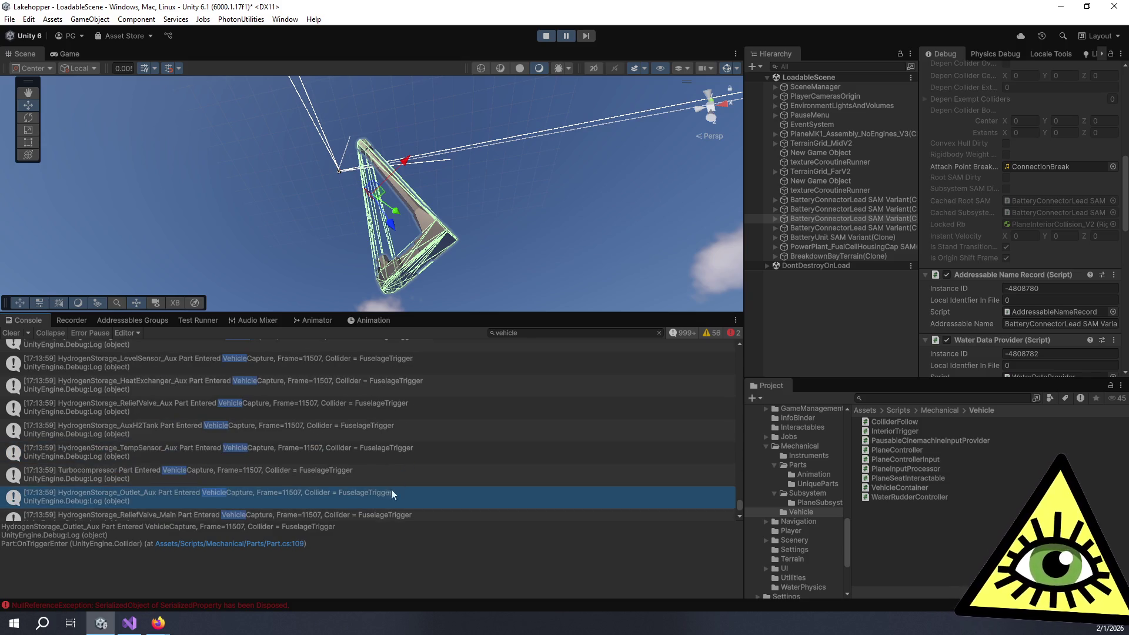
{"action": "triple_click", "coordinate": [295, 545]}
{"action": "left_click", "coordinate": [295, 542]}
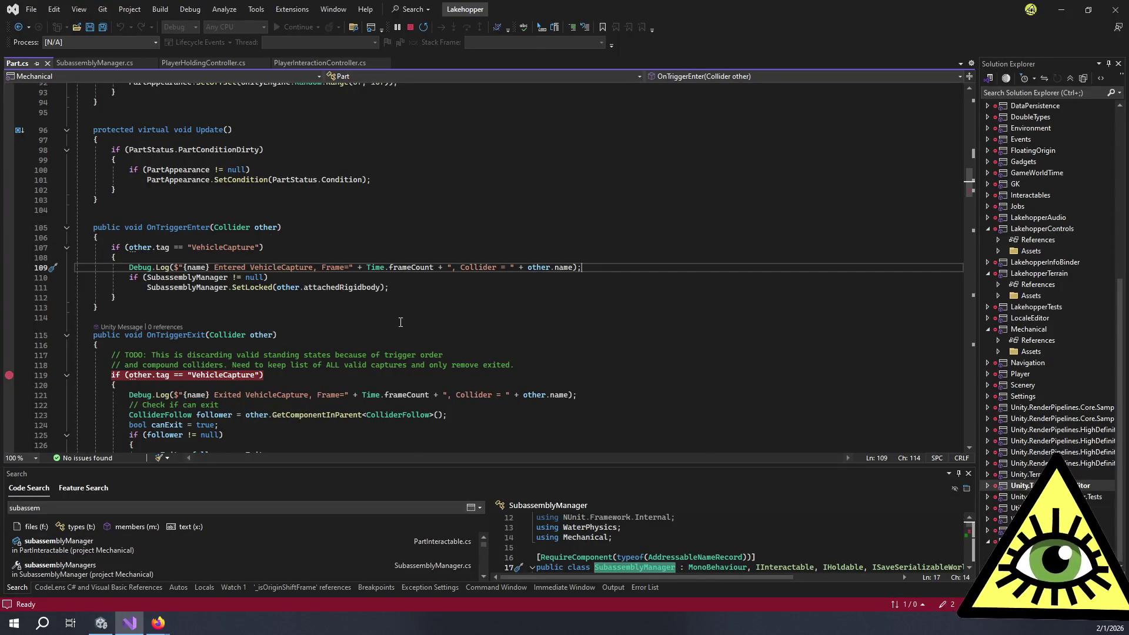
{"action": "left_click", "coordinate": [253, 299]}
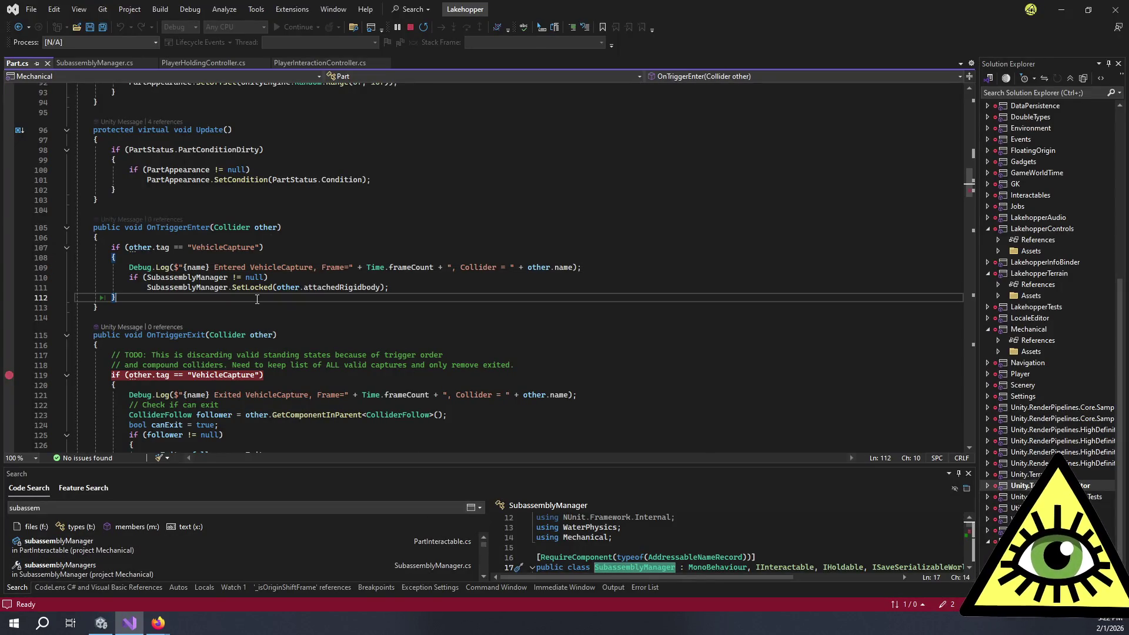
{"action": "left_click", "coordinate": [179, 346]}
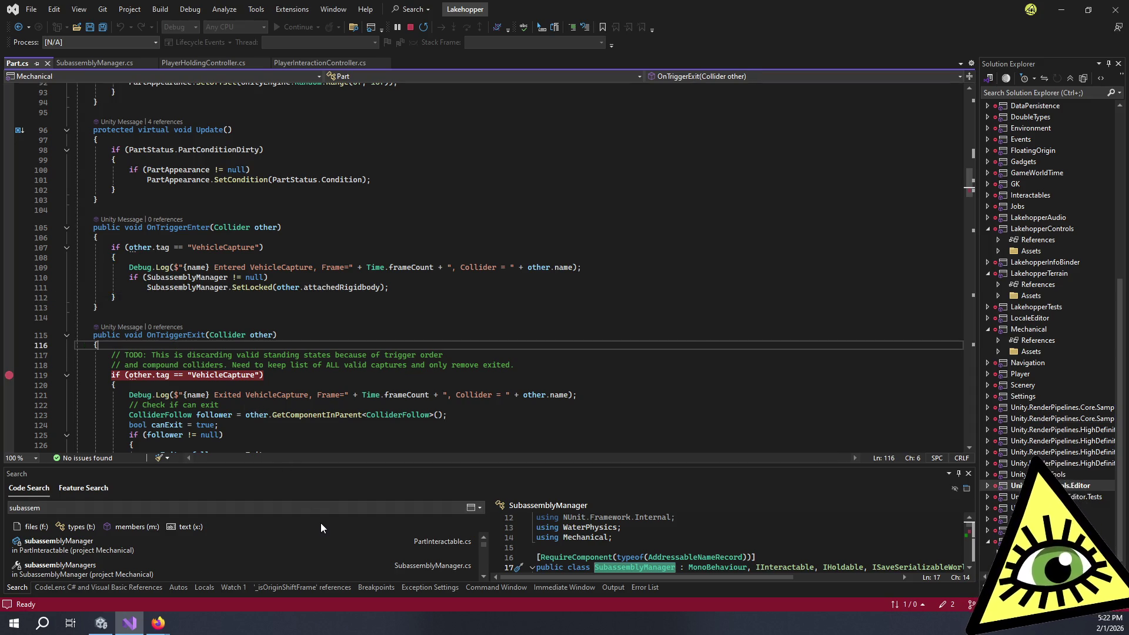
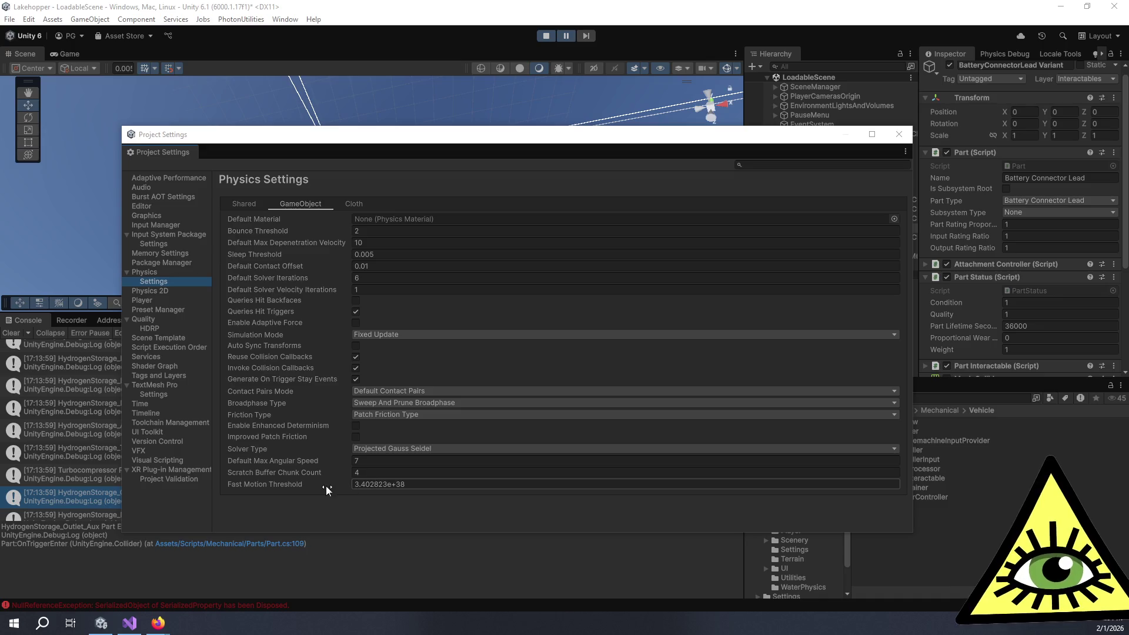
- Review the Physics GameObject setting tooltips, edit Default Solver Iterations, then switch to Visual Studio
{"action": "mouse_move", "coordinate": [301, 483]}
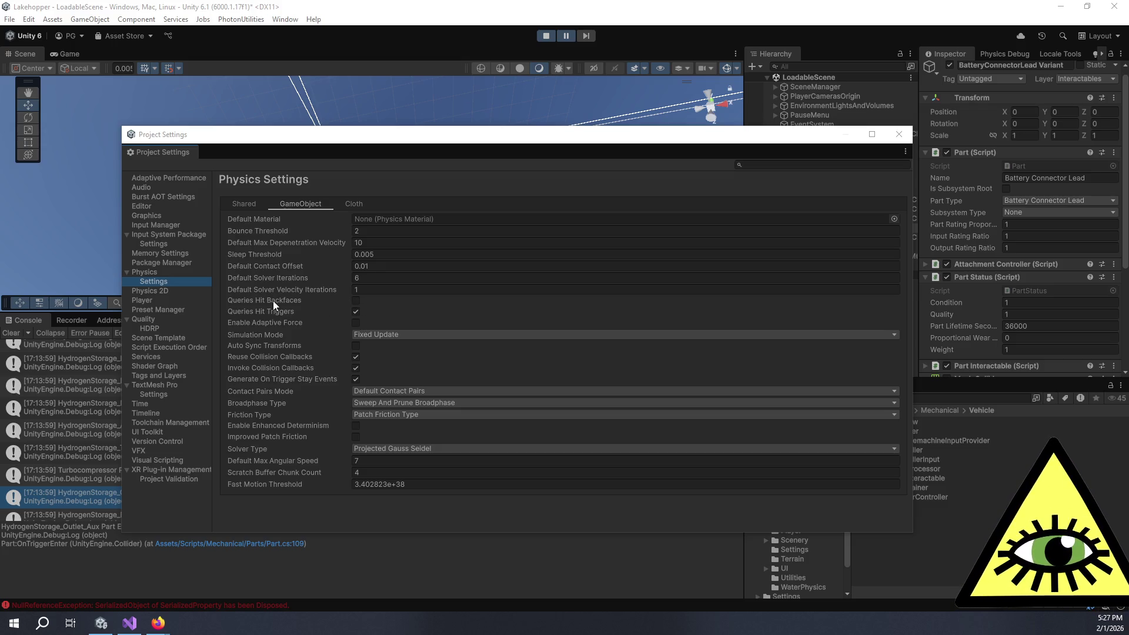
{"action": "mouse_move", "coordinate": [273, 301]}
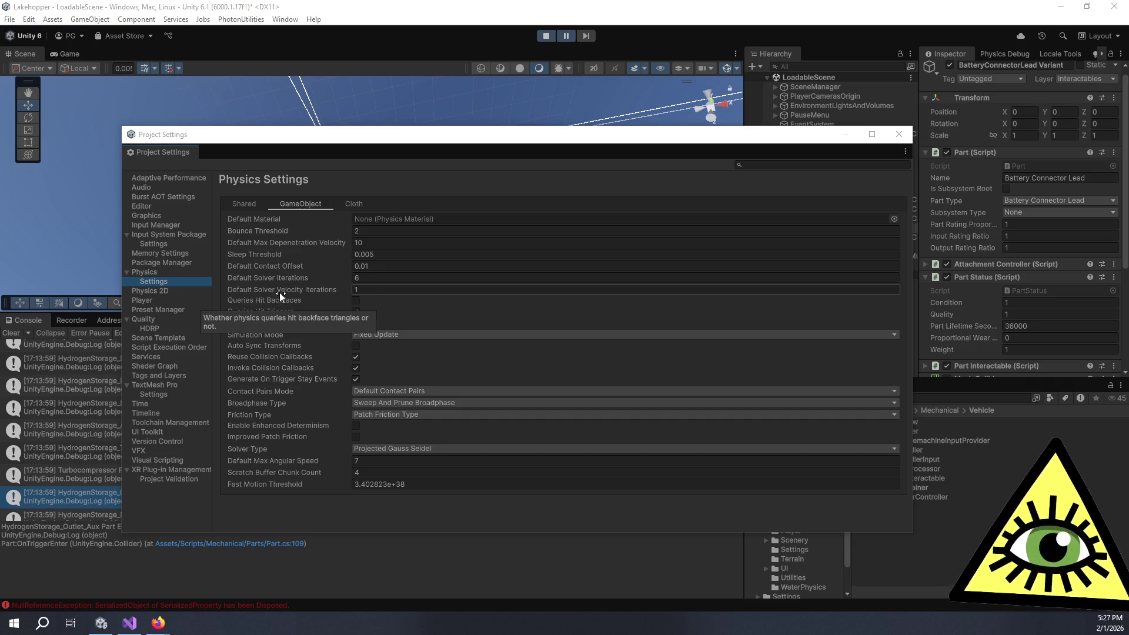
{"action": "left_click", "coordinate": [367, 278]}
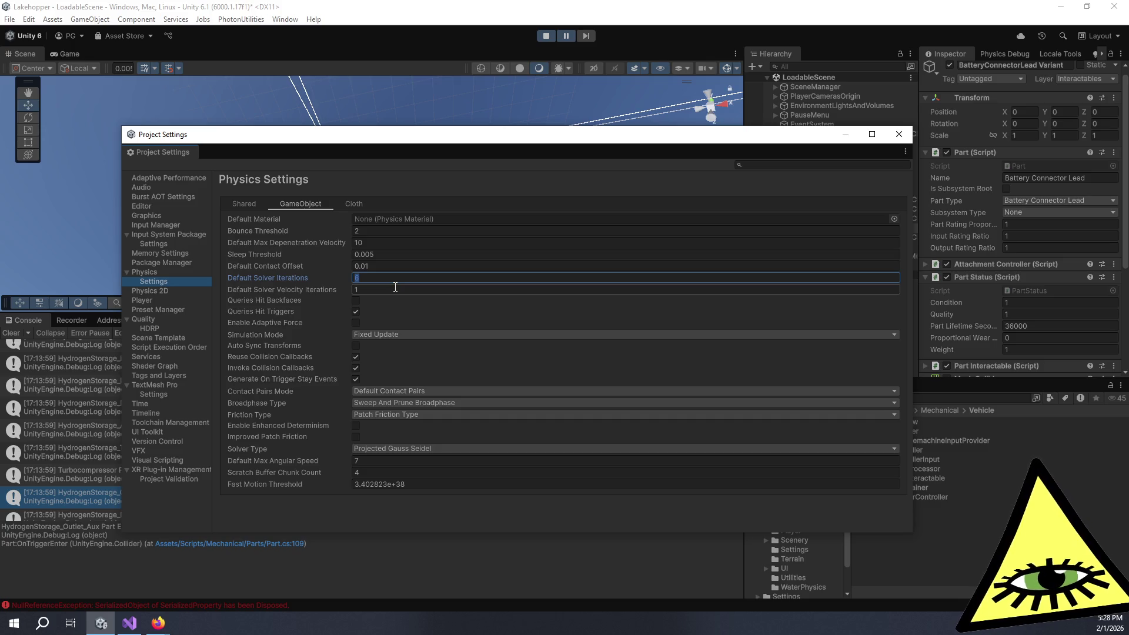
{"action": "left_click", "coordinate": [129, 623]}
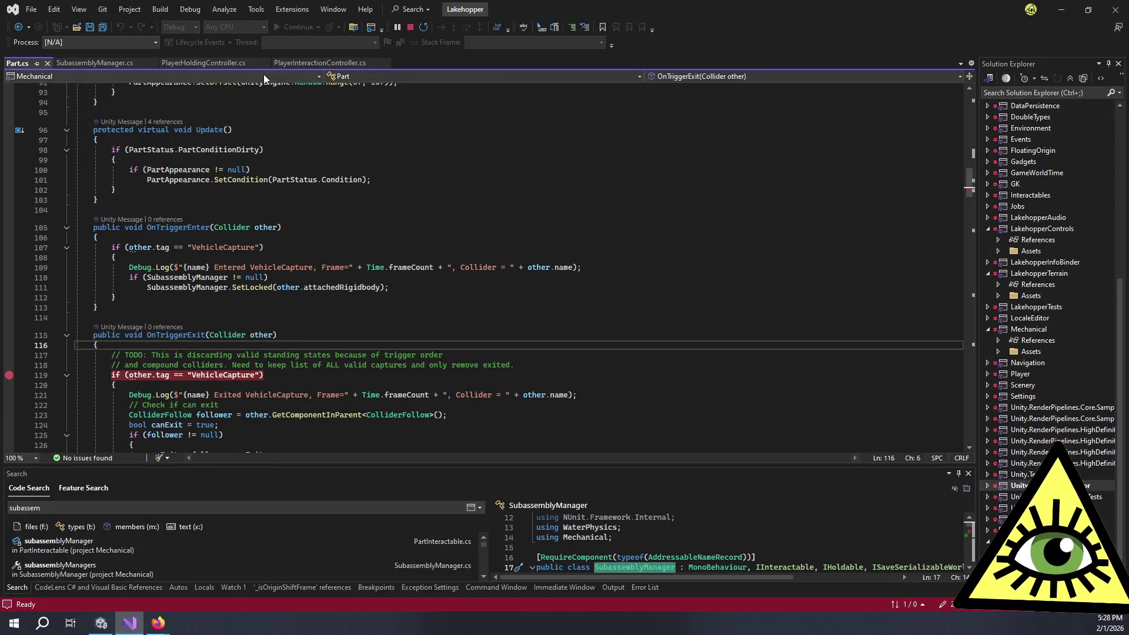
- In SubassemblyManager.cs, jump to the SetOriginShiftFrame method via the member list
{"action": "left_click", "coordinate": [120, 62]}
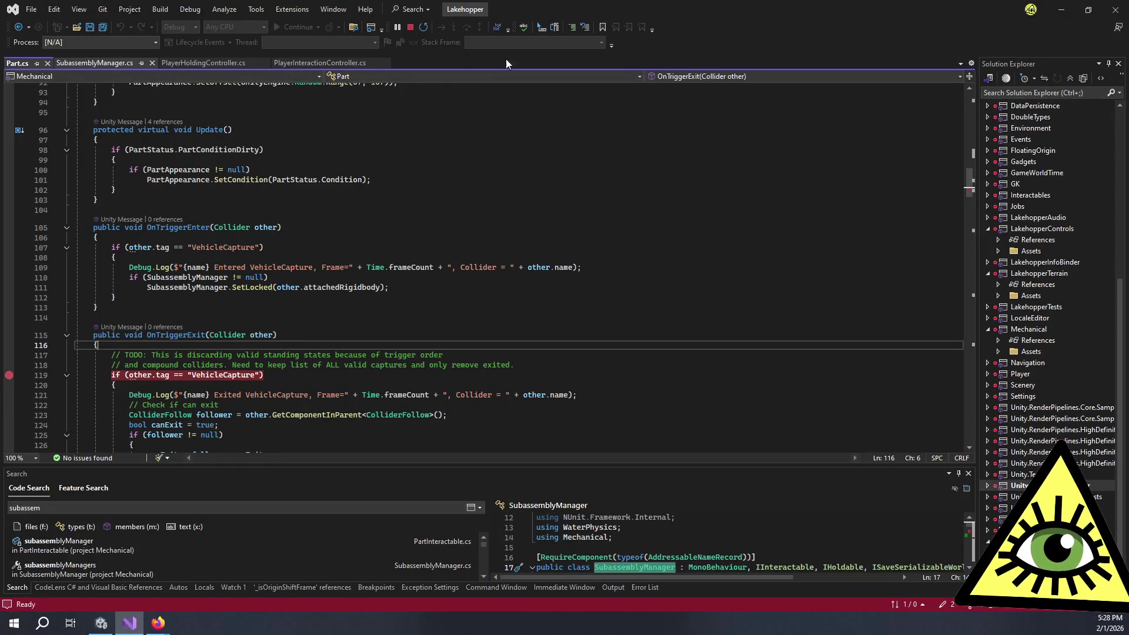
{"action": "left_click", "coordinate": [695, 77]}
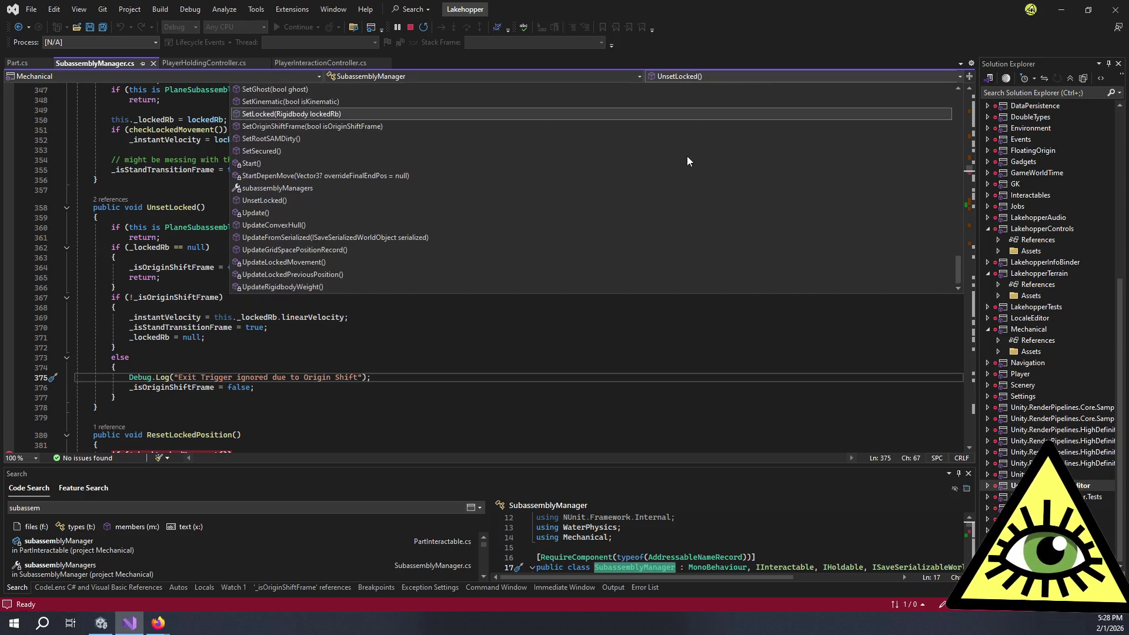
{"action": "scroll", "coordinate": [452, 209], "scroll_direction": "up", "scroll_amount": 6}
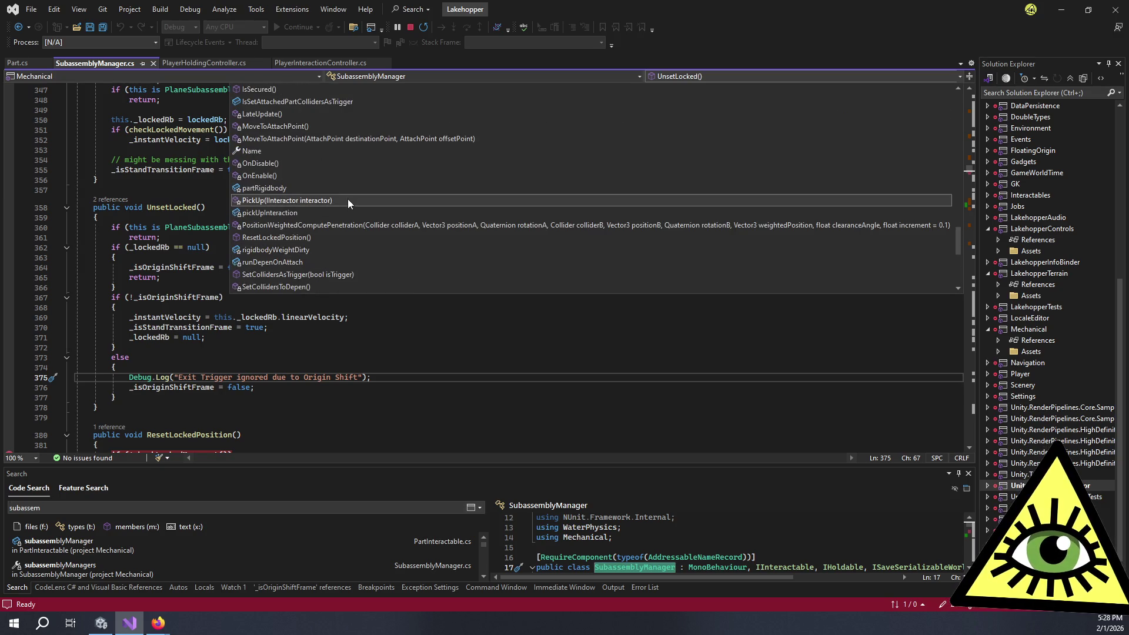
{"action": "key", "text": "ctrl+f"}
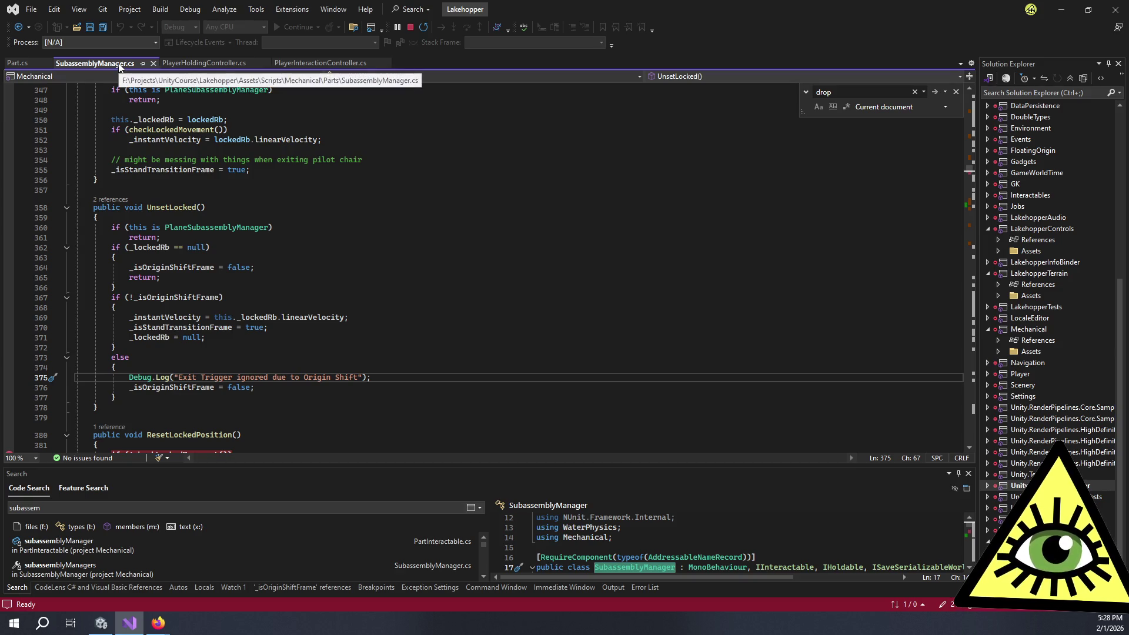
{"action": "left_click", "coordinate": [697, 76]}
{"action": "scroll", "coordinate": [361, 152], "scroll_direction": "up", "scroll_amount": 10}
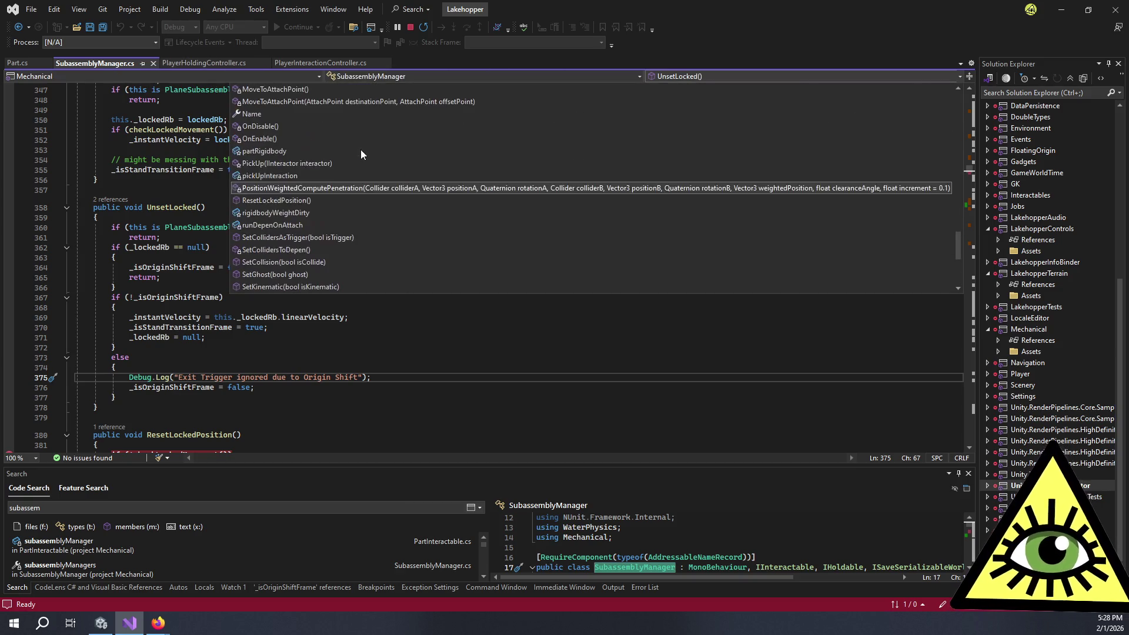
{"action": "scroll", "coordinate": [295, 163], "scroll_direction": "down", "scroll_amount": 4}
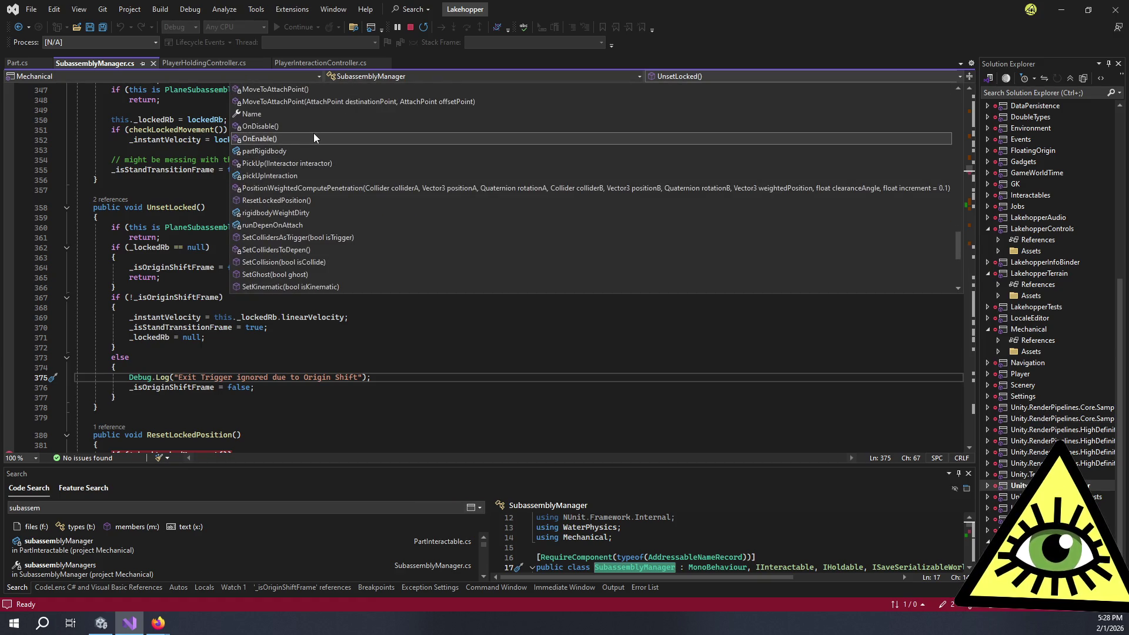
{"action": "scroll", "coordinate": [314, 136], "scroll_direction": "down", "scroll_amount": 3}
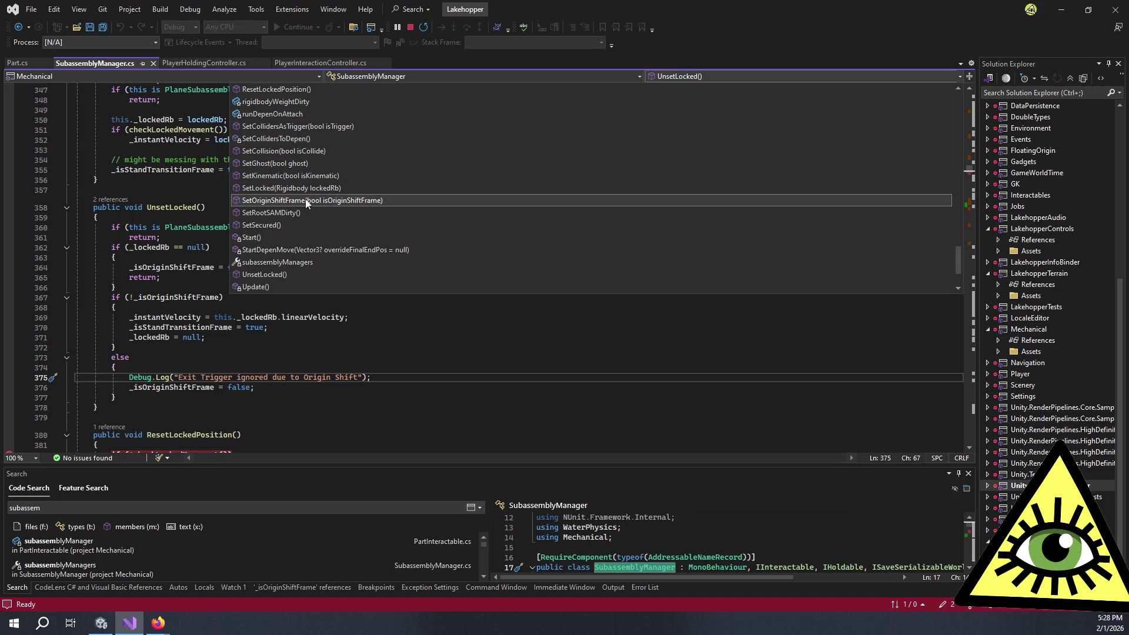
{"action": "left_click", "coordinate": [305, 200]}
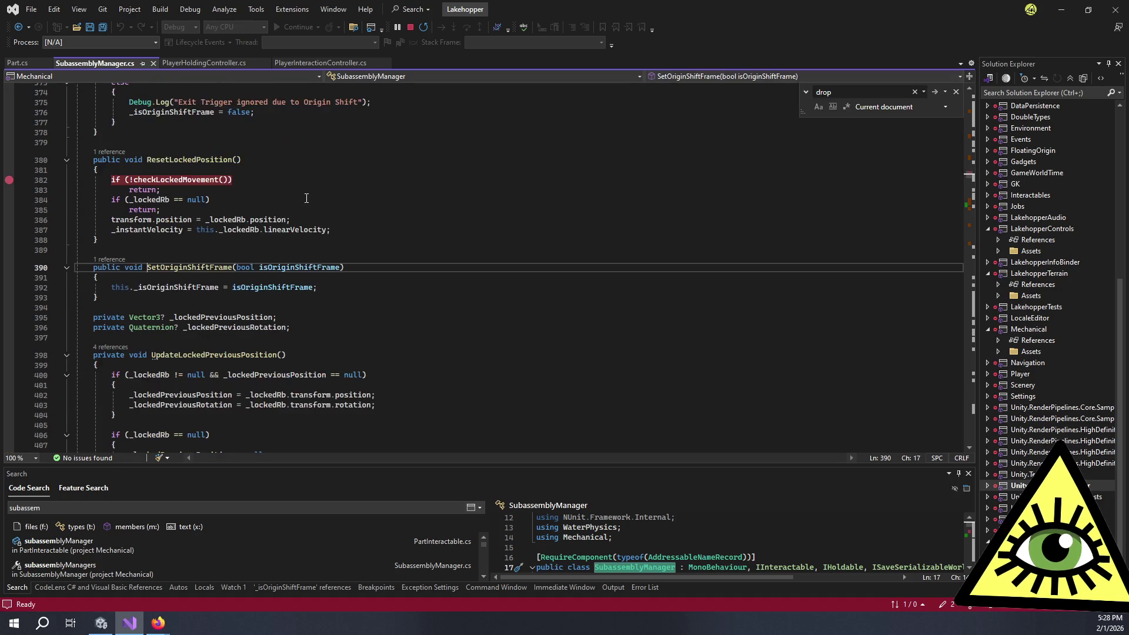
- Open SetOriginShiftFrame's caller and go to the base OriginShift definition in RigidbodyOriginShiftController.cs
{"action": "left_click", "coordinate": [107, 260]}
{"action": "double_click", "coordinate": [179, 226]}
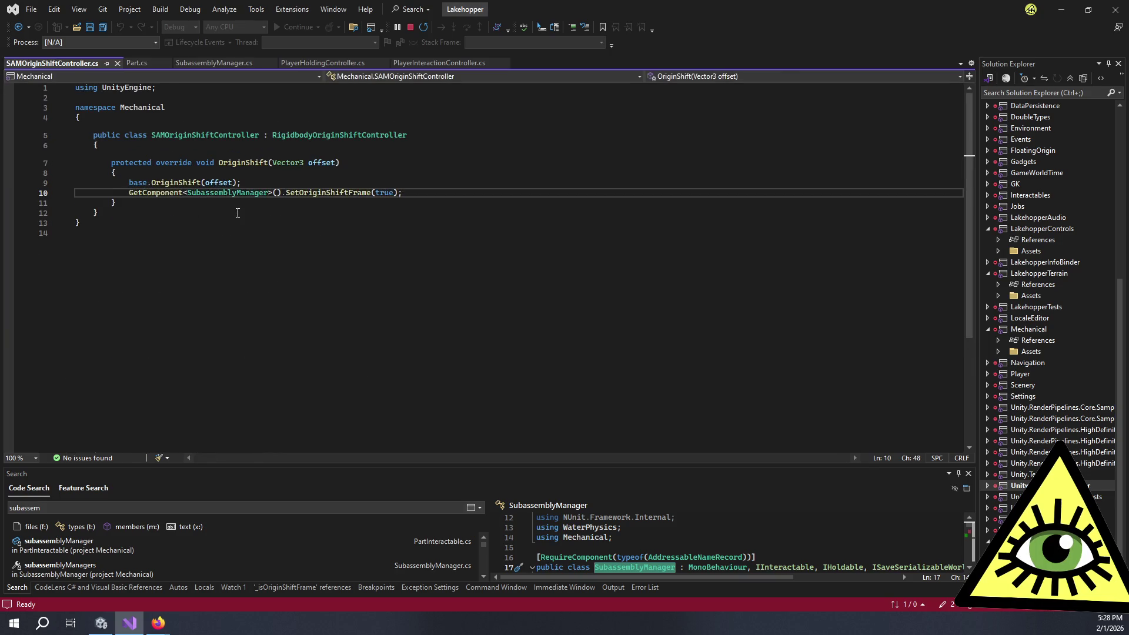
{"action": "left_click", "coordinate": [229, 175]}
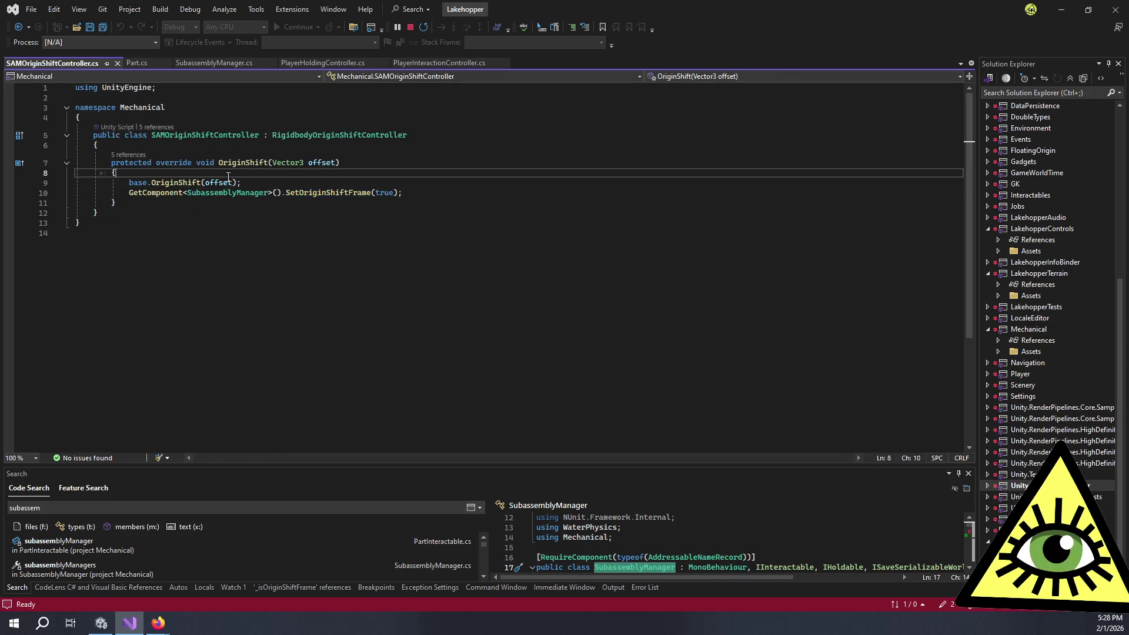
{"action": "double_click", "coordinate": [174, 183]}
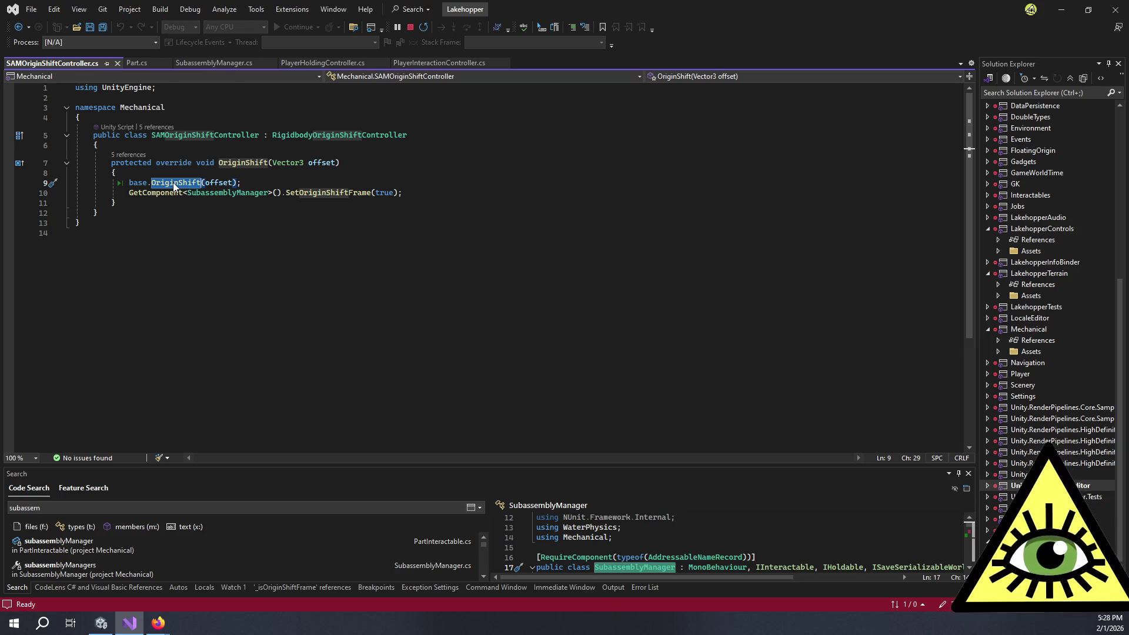
{"action": "key", "text": "F12"}
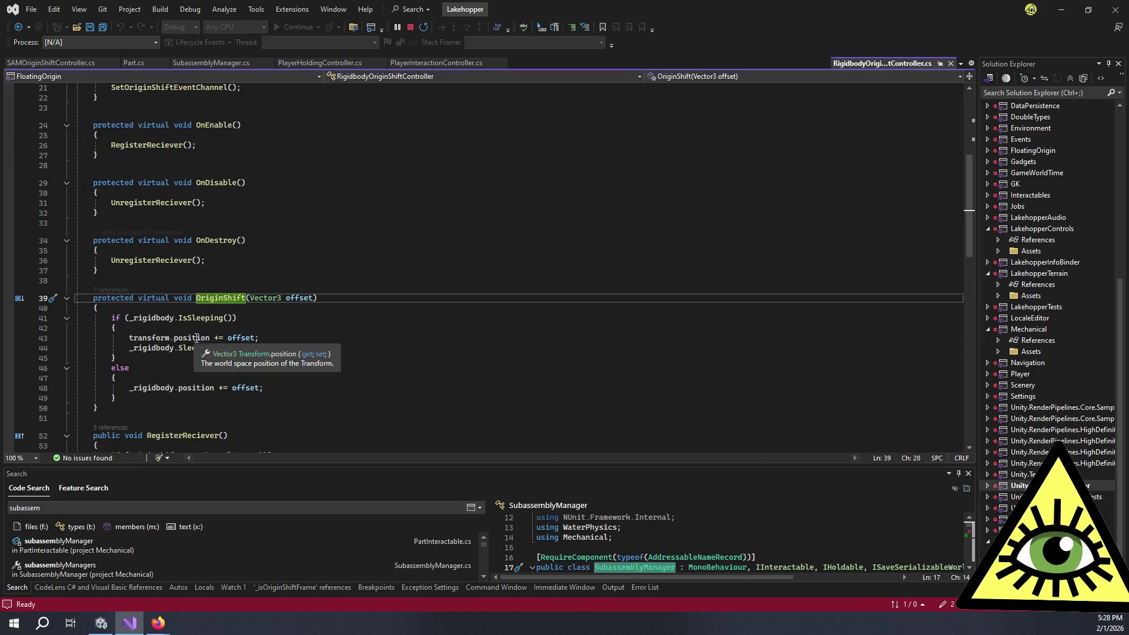
{"action": "scroll", "coordinate": [244, 334], "scroll_direction": "down", "scroll_amount": 1}
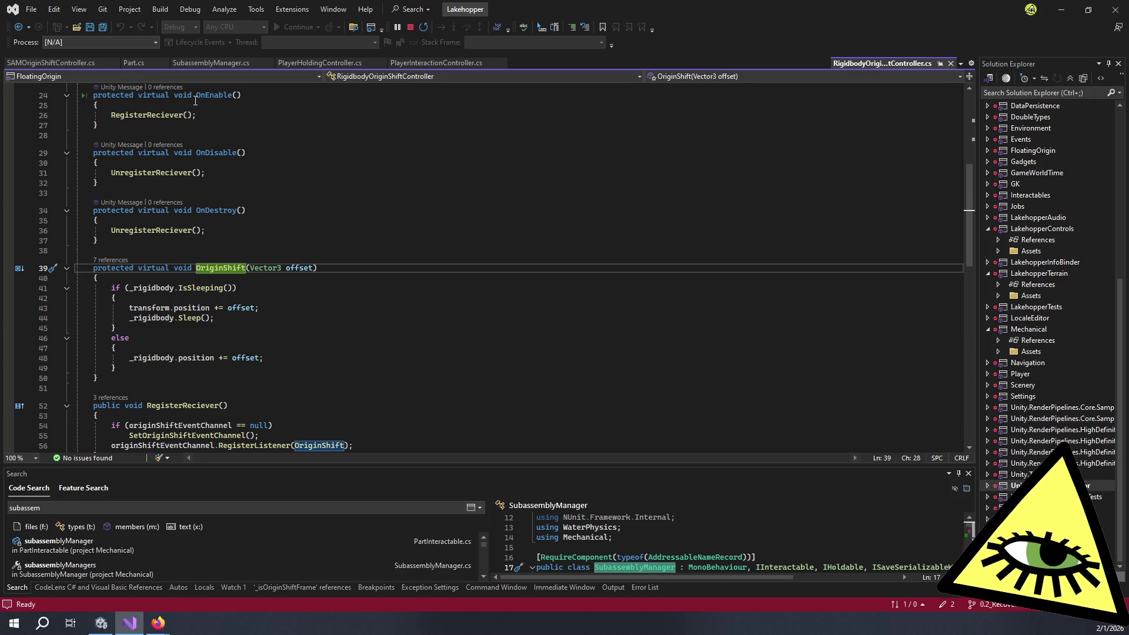
{"action": "left_click", "coordinate": [101, 623]}
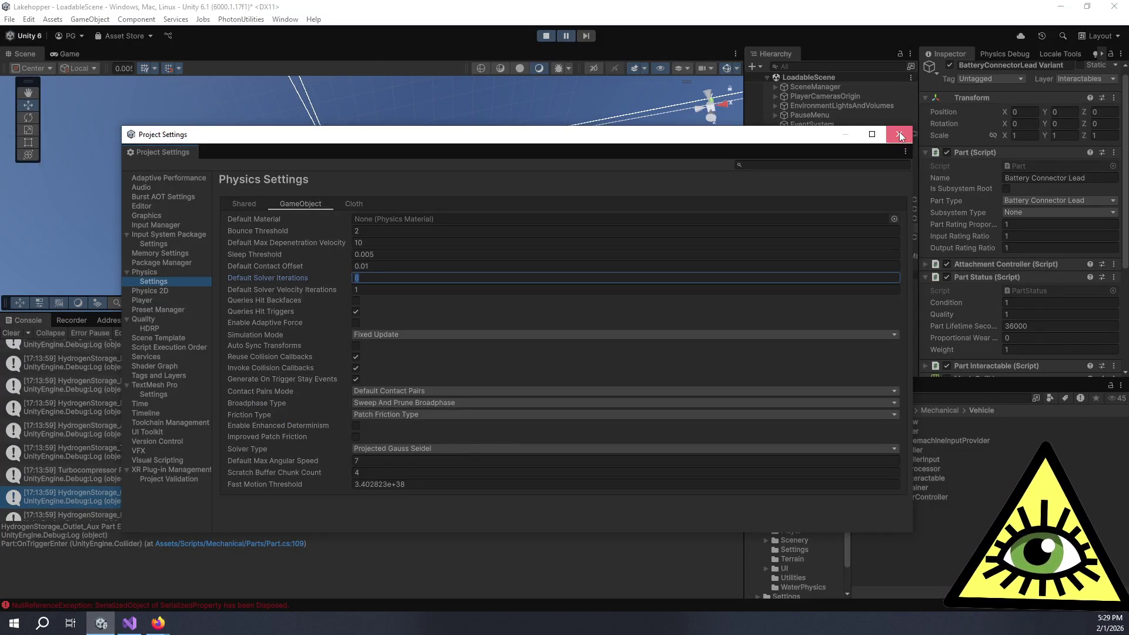
- Close Project Settings and unpause the cockpit Game view until the Part.cs breakpoint hits
{"action": "left_click", "coordinate": [900, 134]}
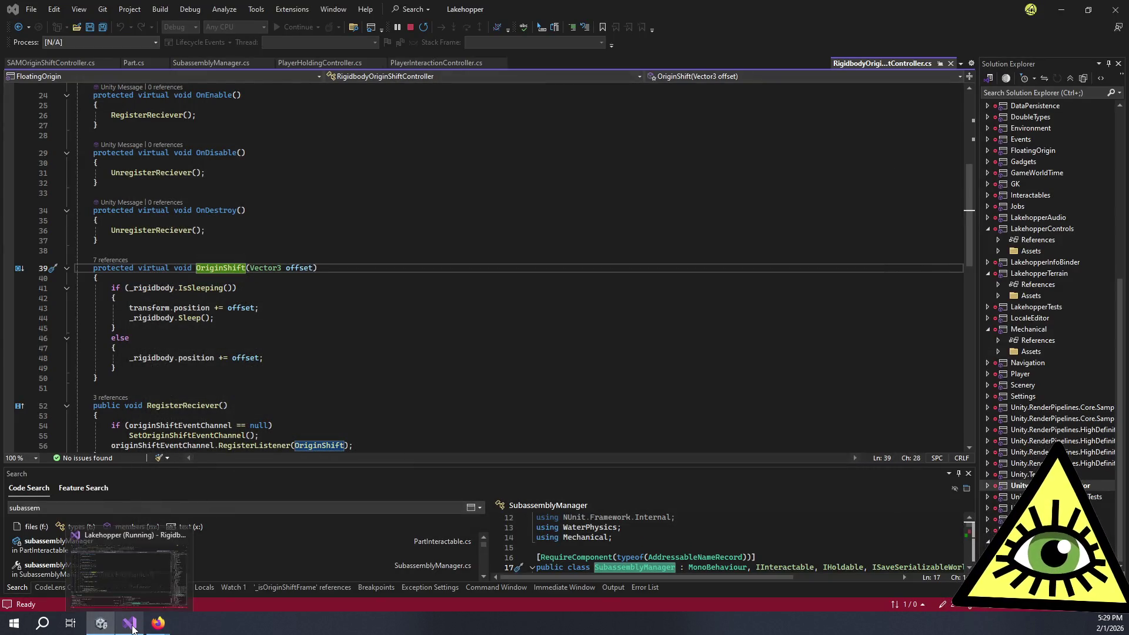
{"action": "left_click", "coordinate": [106, 628]}
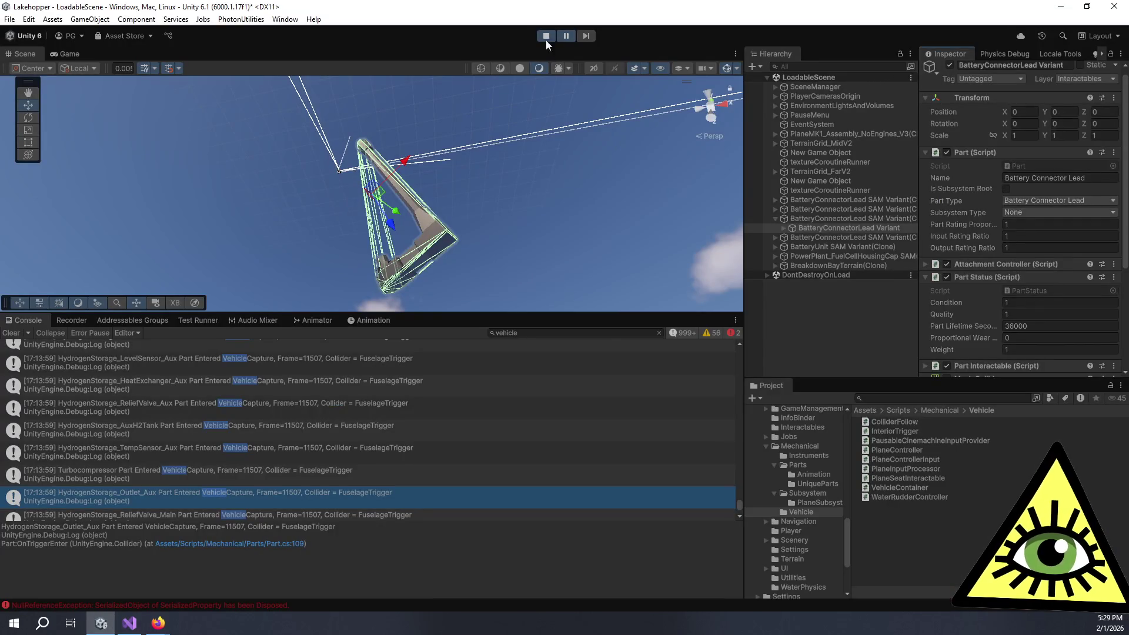
{"action": "left_click", "coordinate": [79, 55]}
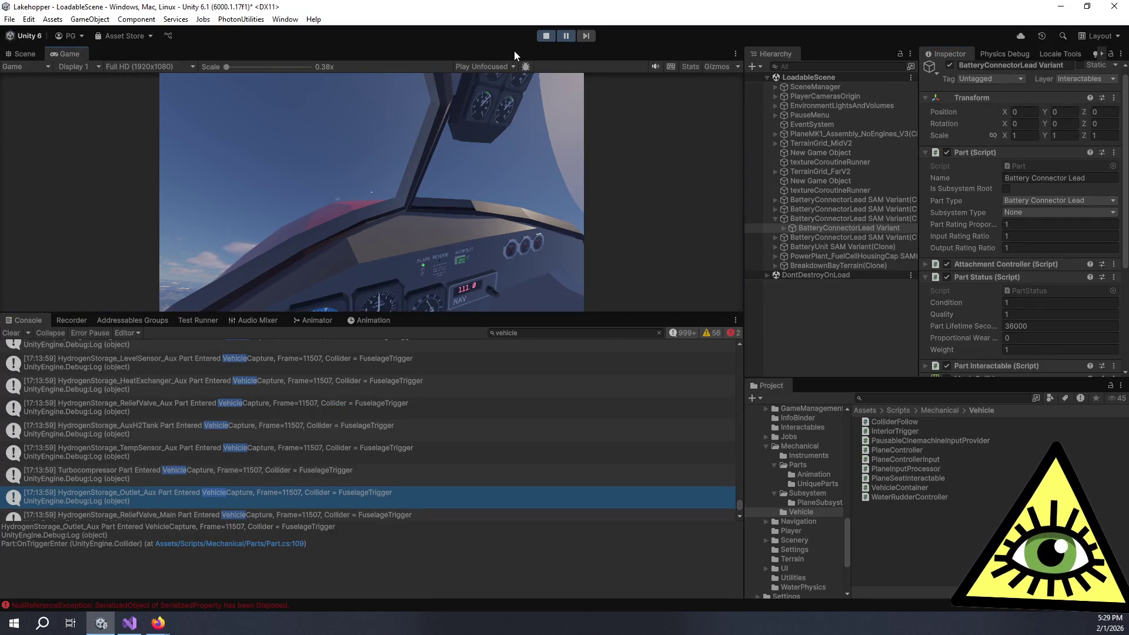
{"action": "left_click", "coordinate": [567, 36]}
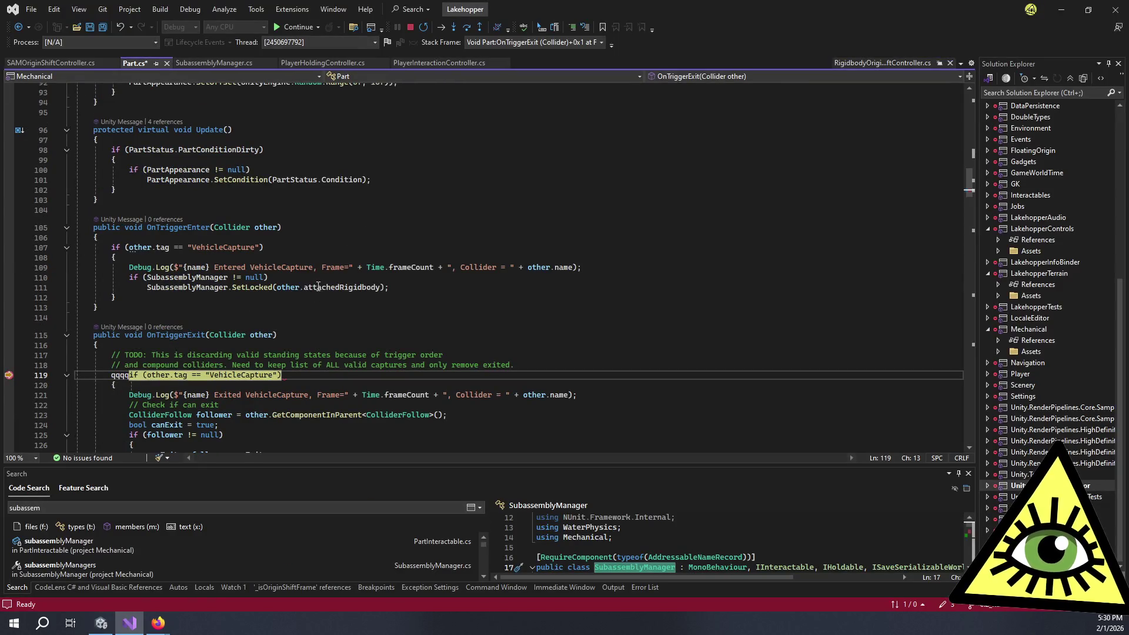
- Remove the stray qqq, expand this.gameObject in Locals, and continue to the BoltPointM10_50mm_1 hit
{"action": "key", "text": "BackSpace"}
{"action": "key", "text": "BackSpace"}
{"action": "key", "text": "BackSpace"}
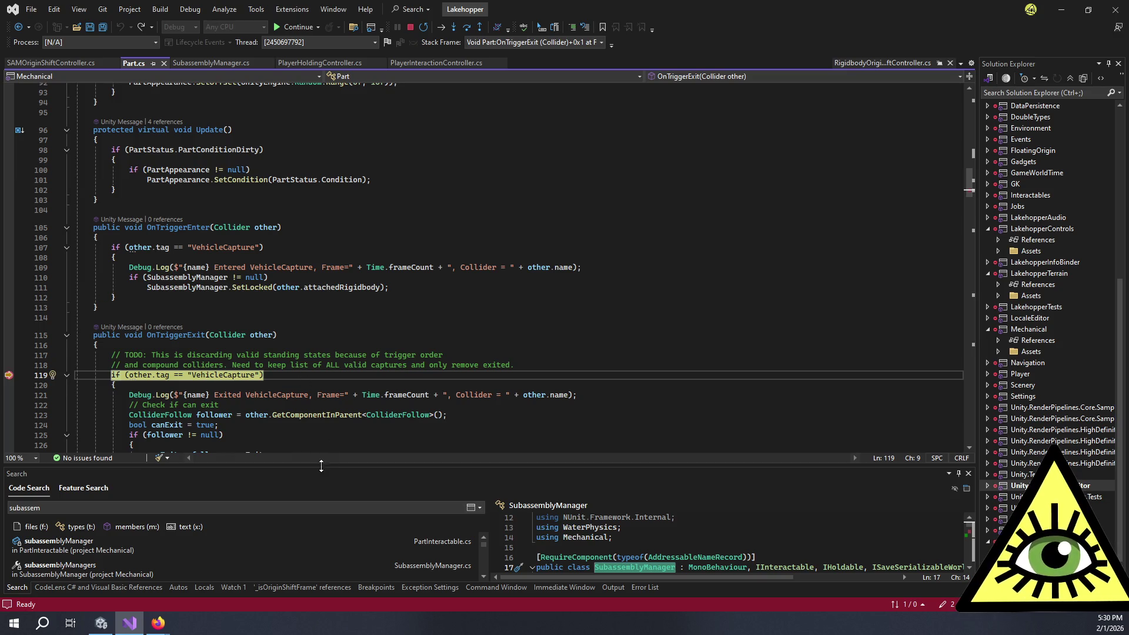
{"action": "left_click_drag", "start_coordinate": [324, 466], "coordinate": [324, 247]}
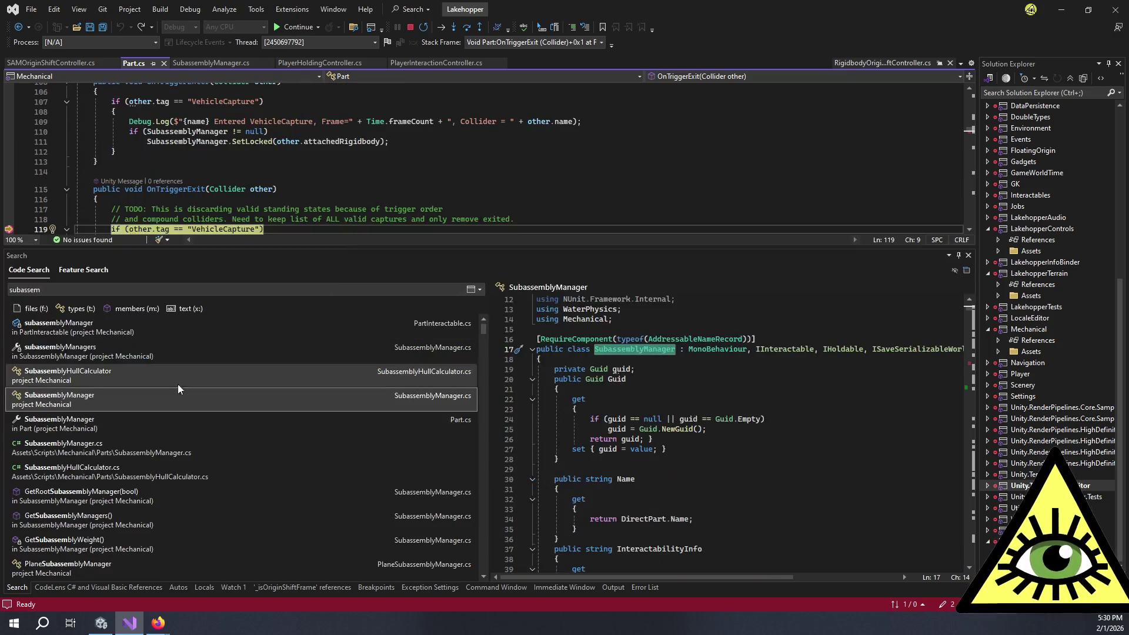
{"action": "left_click", "coordinate": [205, 588]}
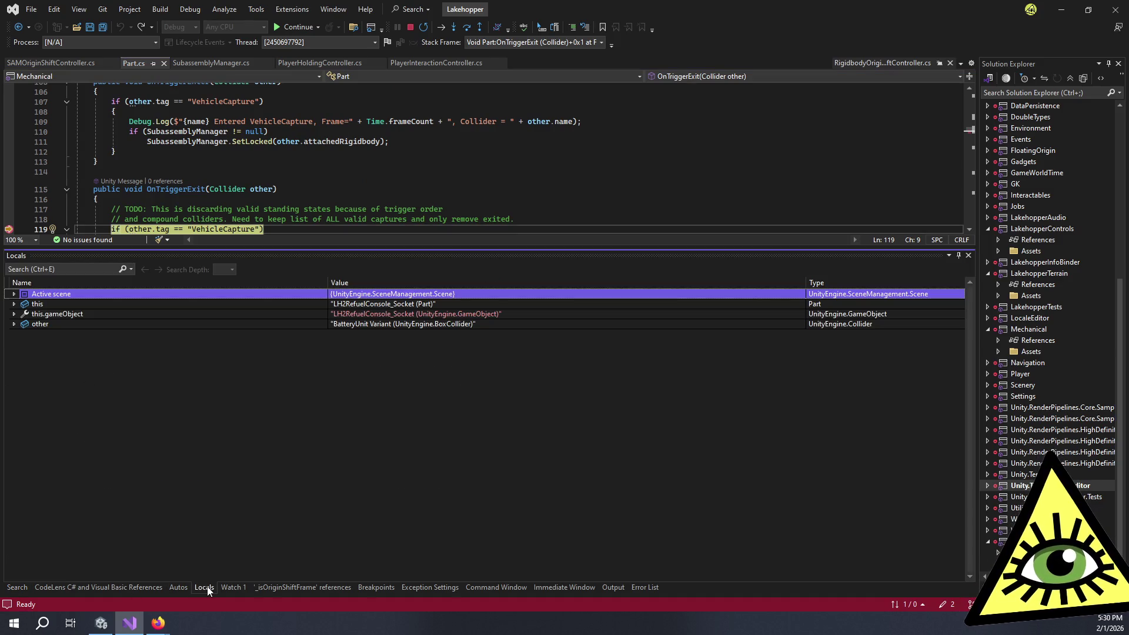
{"action": "left_click", "coordinate": [15, 315]}
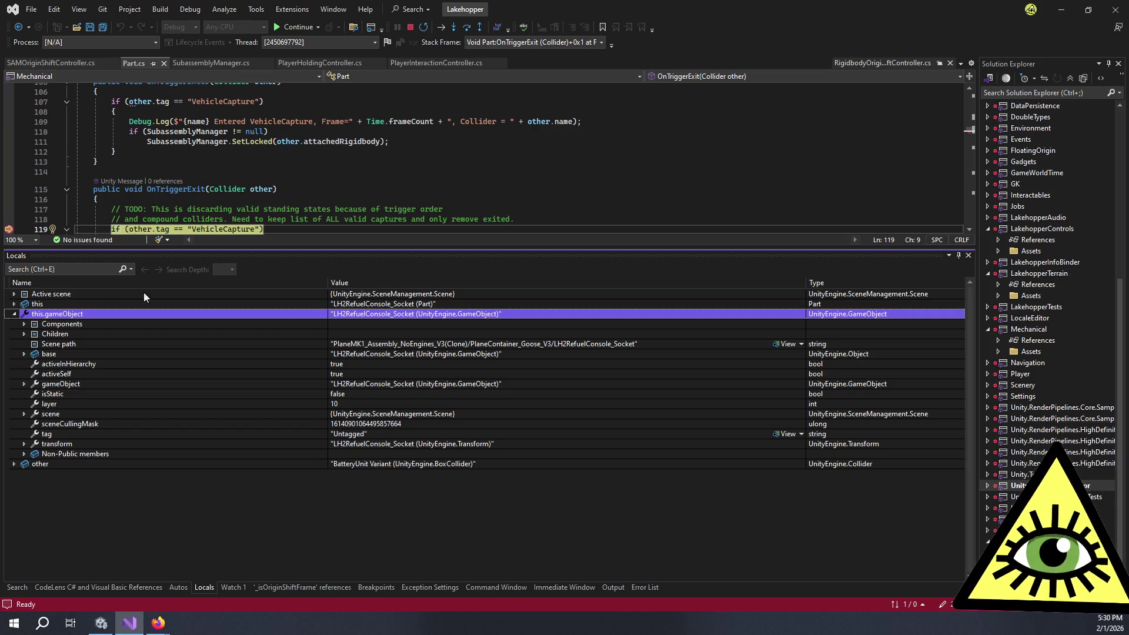
{"action": "scroll", "coordinate": [274, 129], "scroll_direction": "down", "scroll_amount": 2}
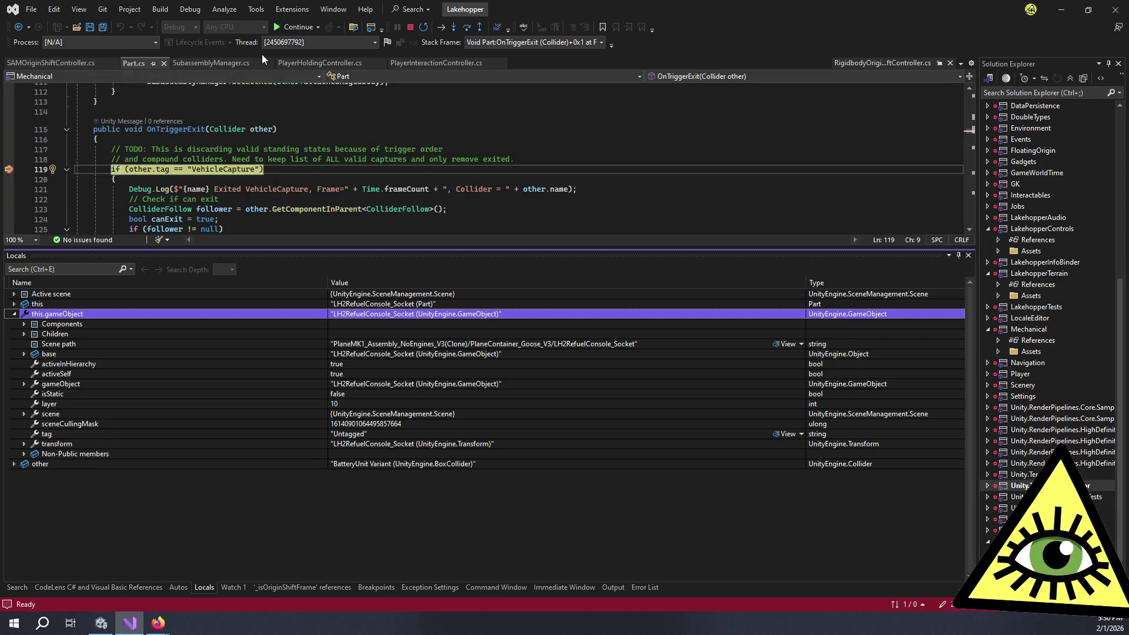
{"action": "left_click", "coordinate": [273, 28]}
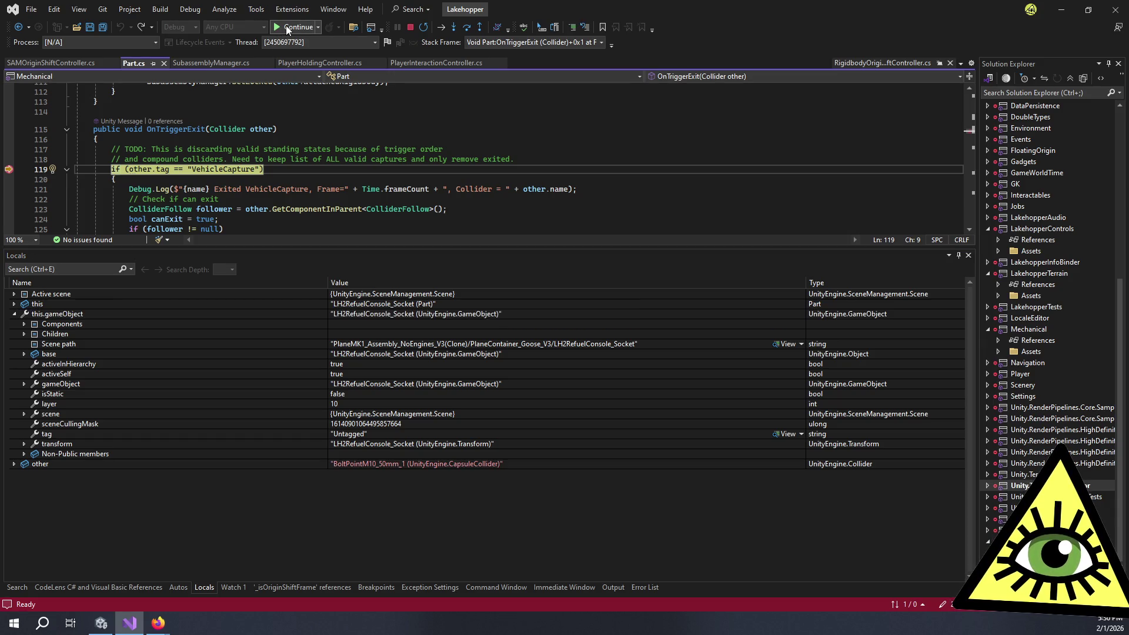
- Continue in Visual Studio, then stop and restart Unity Play mode with Ctrl+P
{"action": "left_click", "coordinate": [285, 26]}
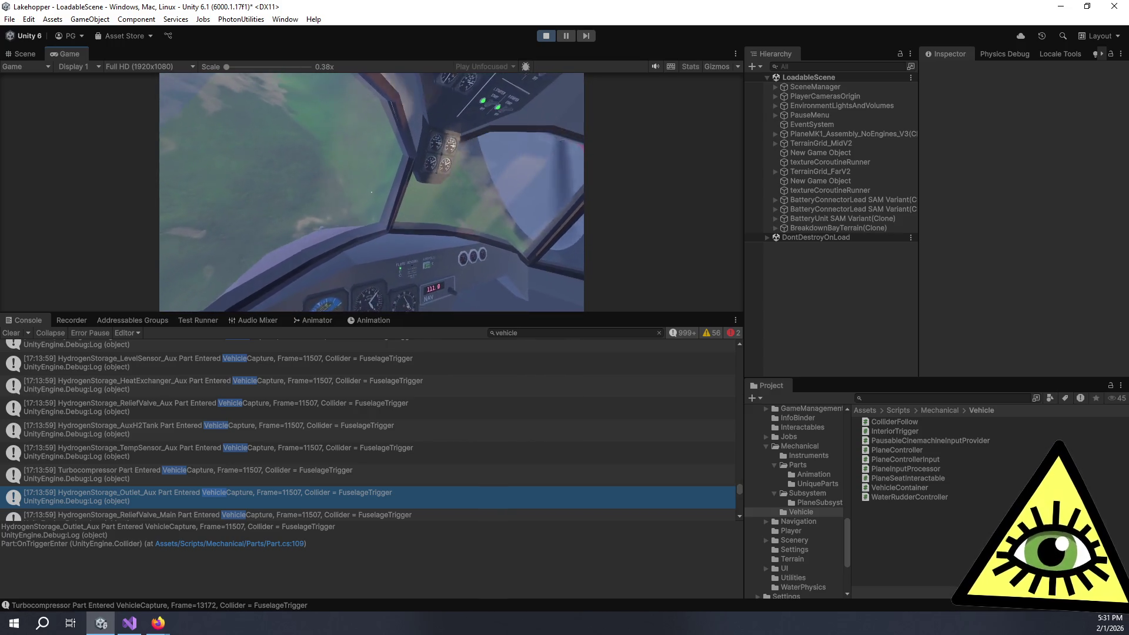
{"action": "key", "text": "ctrl+p"}
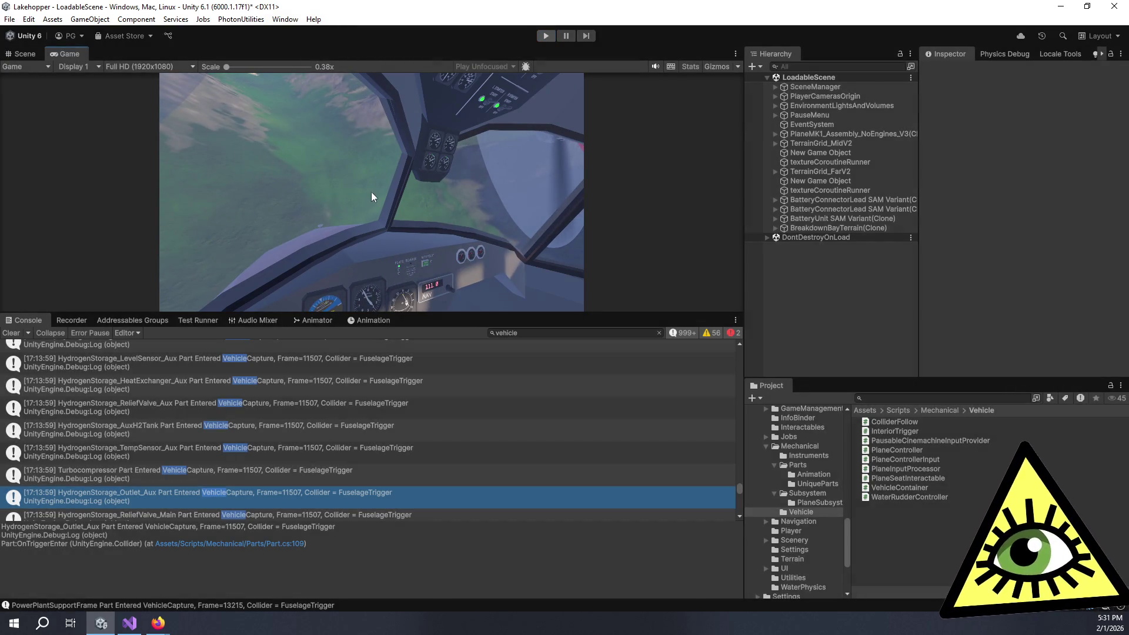
{"action": "key", "text": "ctrl+p"}
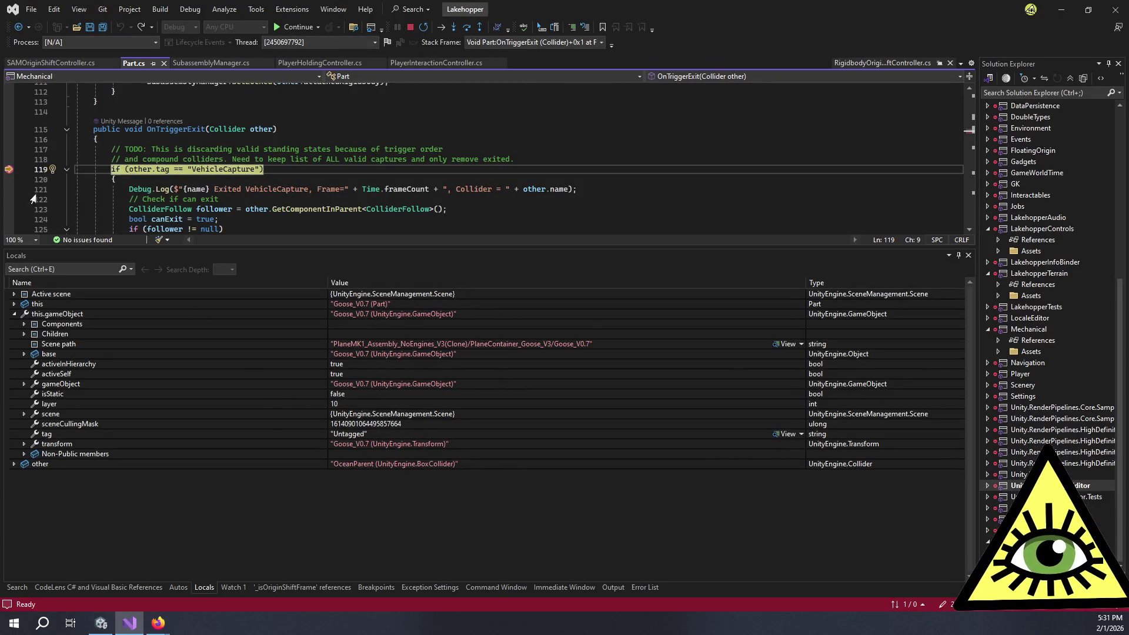
- Continue past the repeated OnTriggerExit hits and give the running game focus again
{"action": "left_click", "coordinate": [288, 27]}
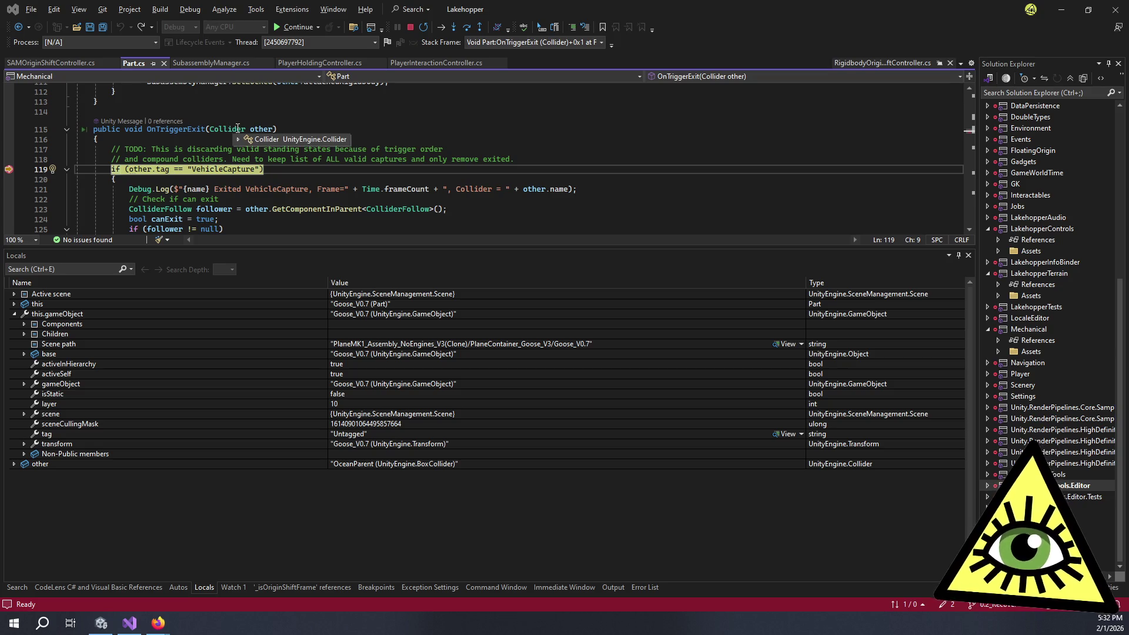
{"action": "left_click", "coordinate": [297, 27]}
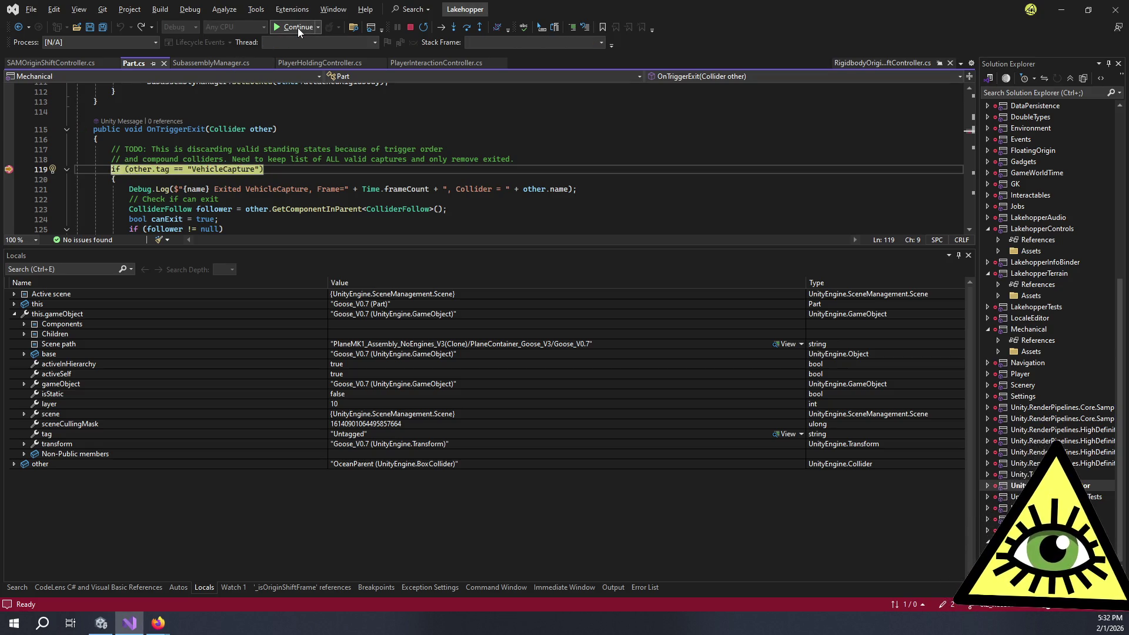
{"action": "left_click", "coordinate": [298, 27]}
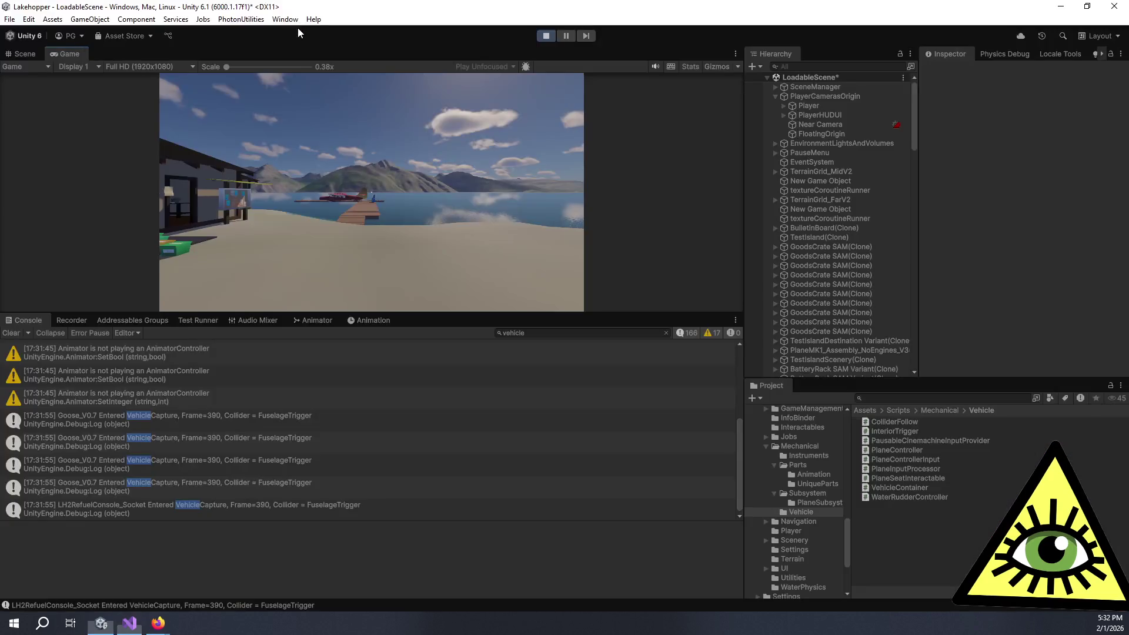
{"action": "left_click", "coordinate": [297, 119]}
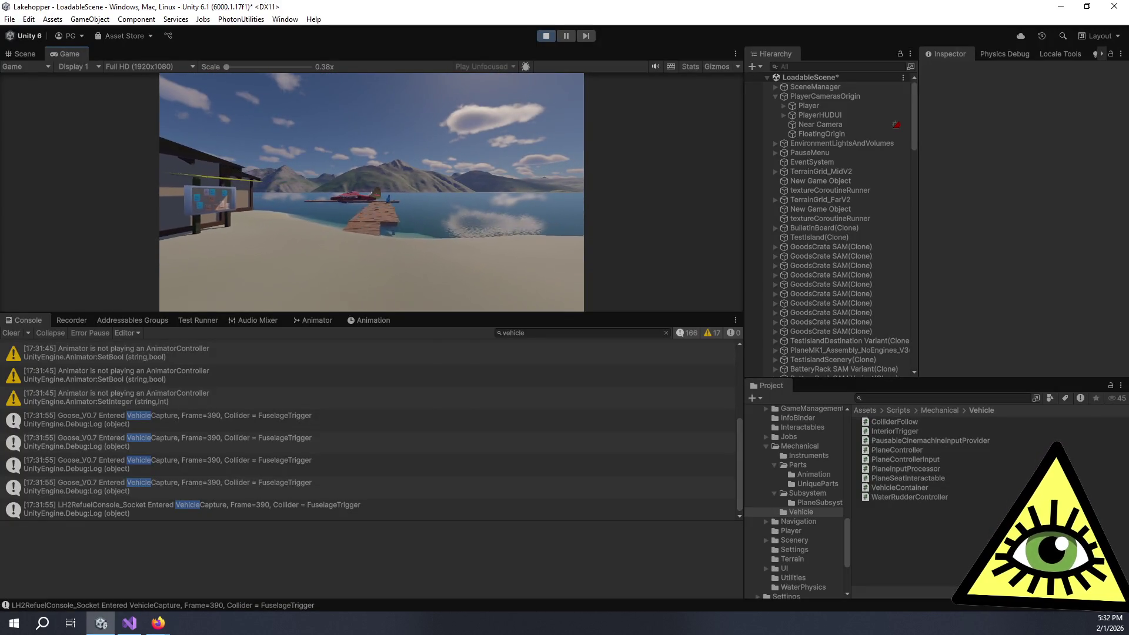
- From the pause menu, enlarge the game view and load a save into the plane cabin
{"action": "key", "text": "F5"}
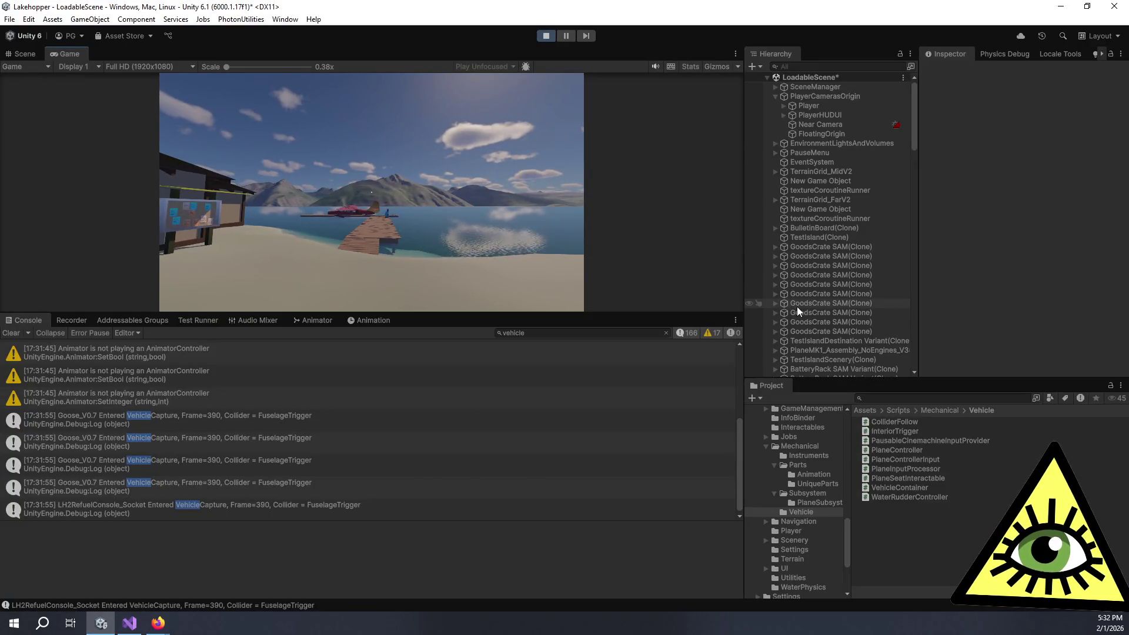
{"action": "left_click", "coordinate": [578, 194]}
{"action": "key", "text": "Escape"}
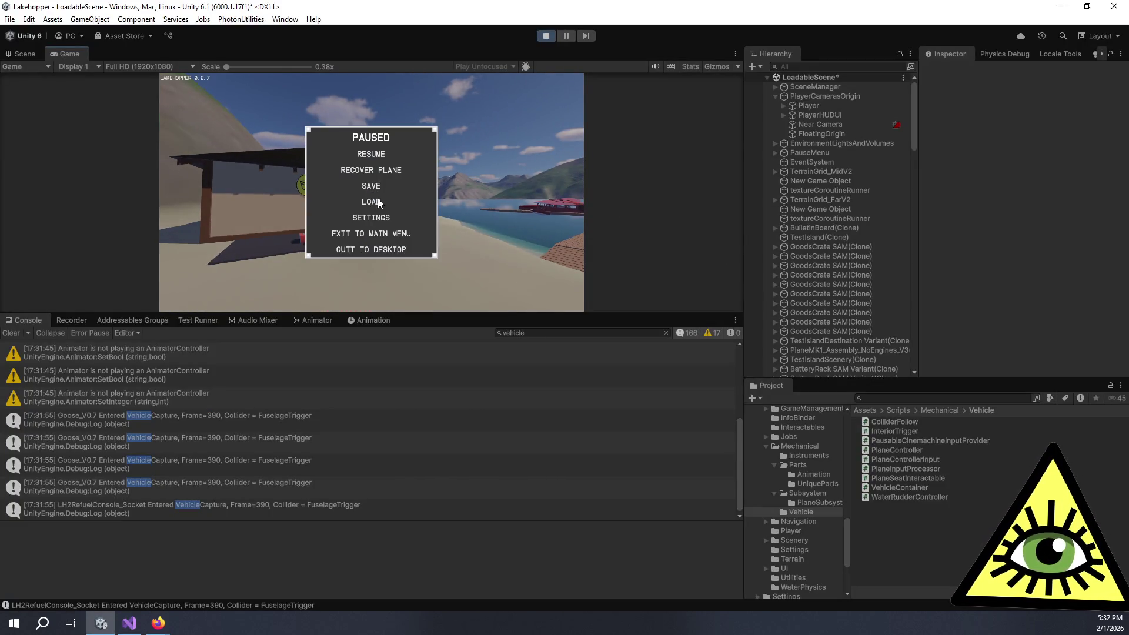
{"action": "left_click", "coordinate": [379, 203]}
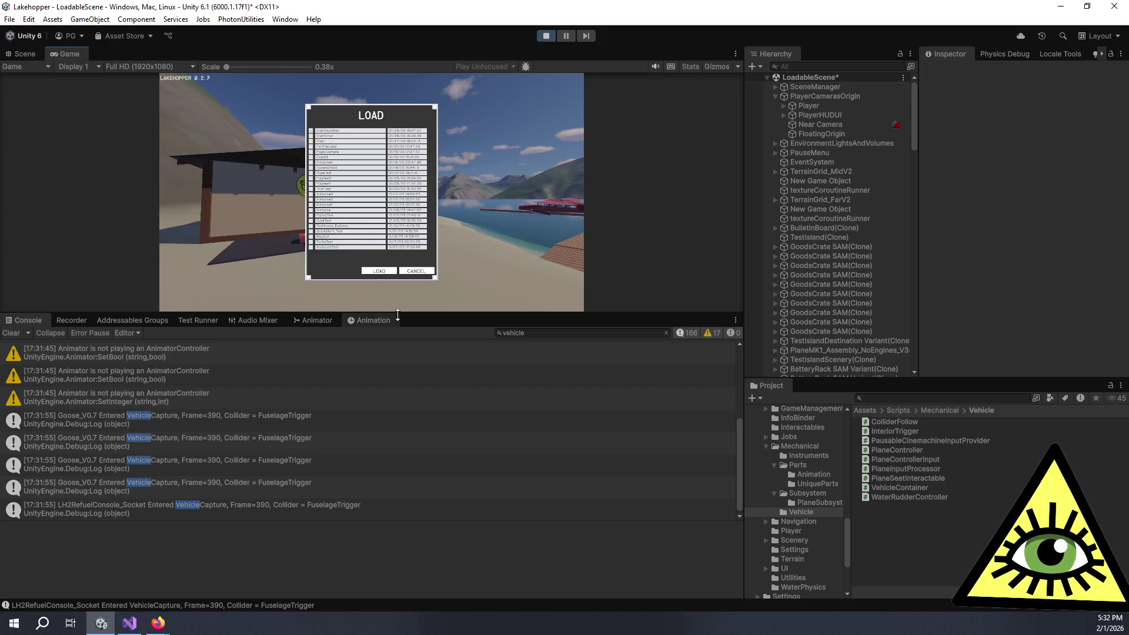
{"action": "left_click_drag", "start_coordinate": [377, 313], "coordinate": [376, 460]}
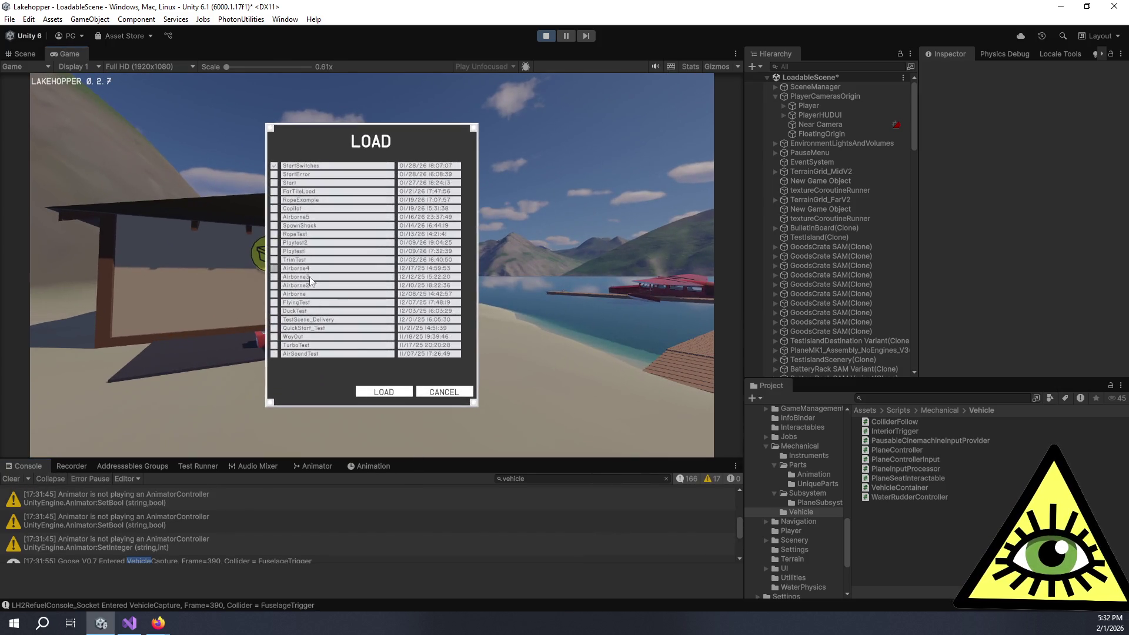
{"action": "left_click", "coordinate": [379, 391]}
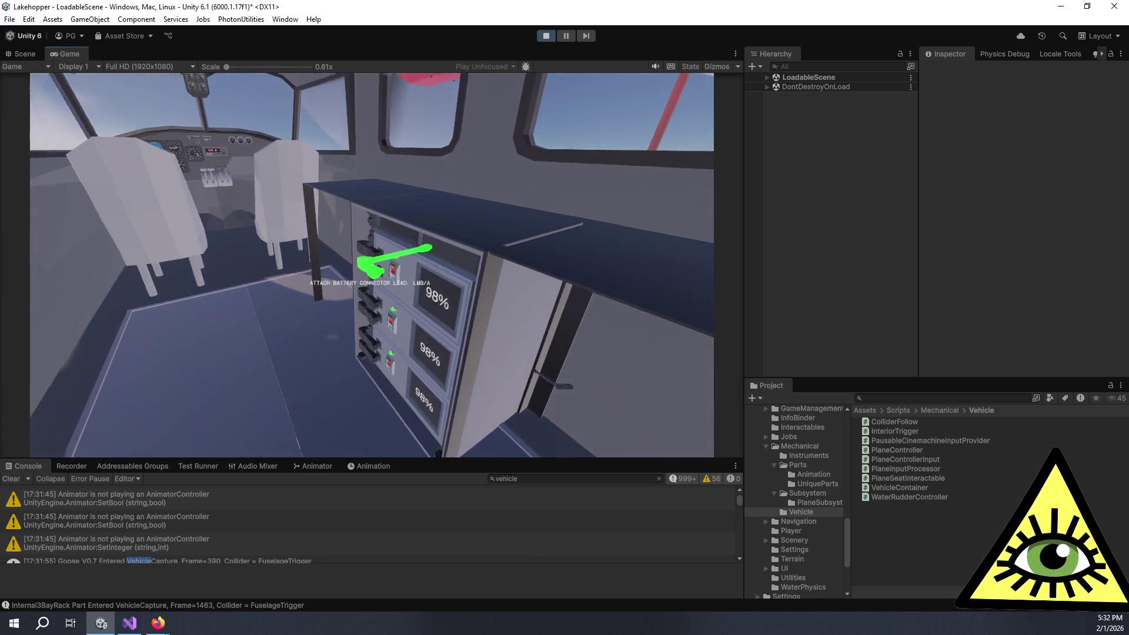
- Pick up and drop the battery connector lead, then set a 98% battery unit on the floor
{"action": "left_click", "coordinate": [372, 264]}
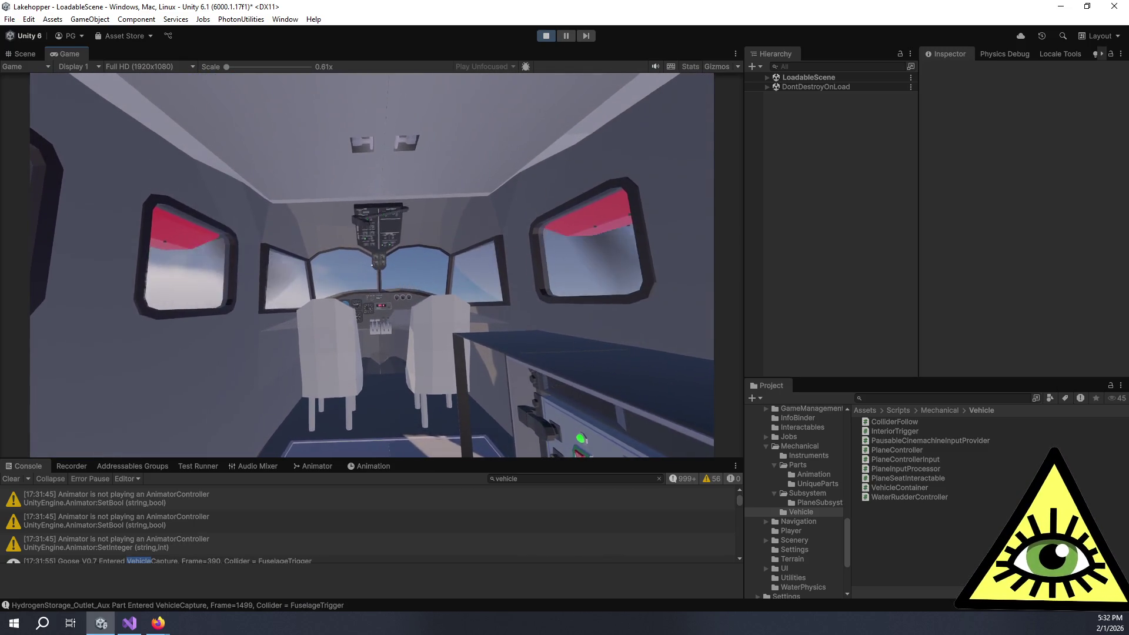
{"action": "left_click", "coordinate": [372, 266]}
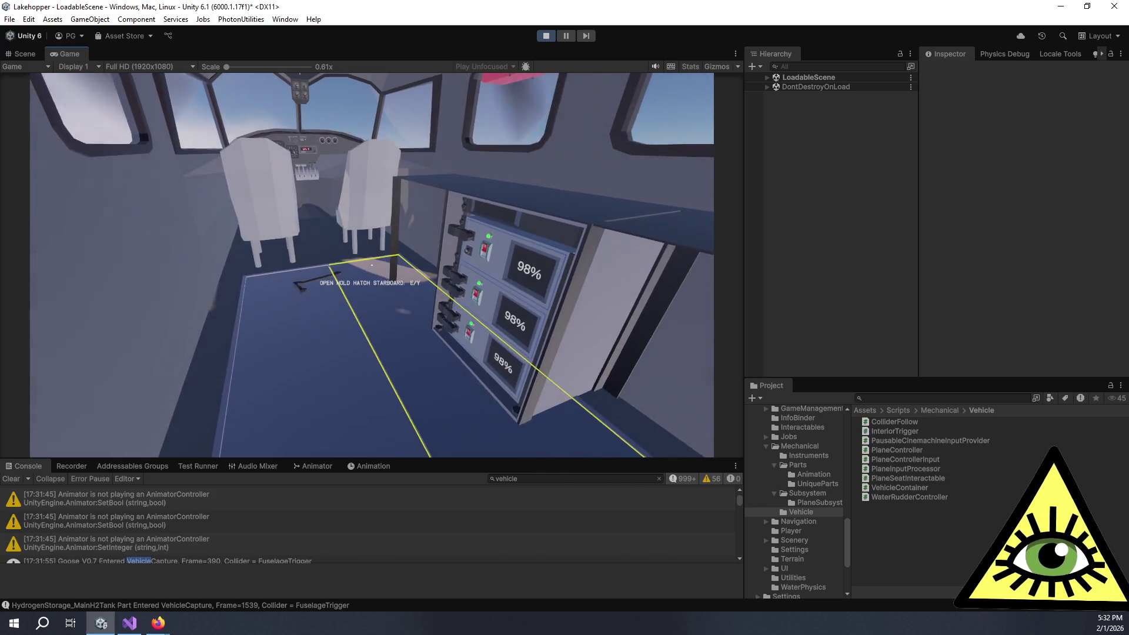
{"action": "left_click", "coordinate": [372, 264]}
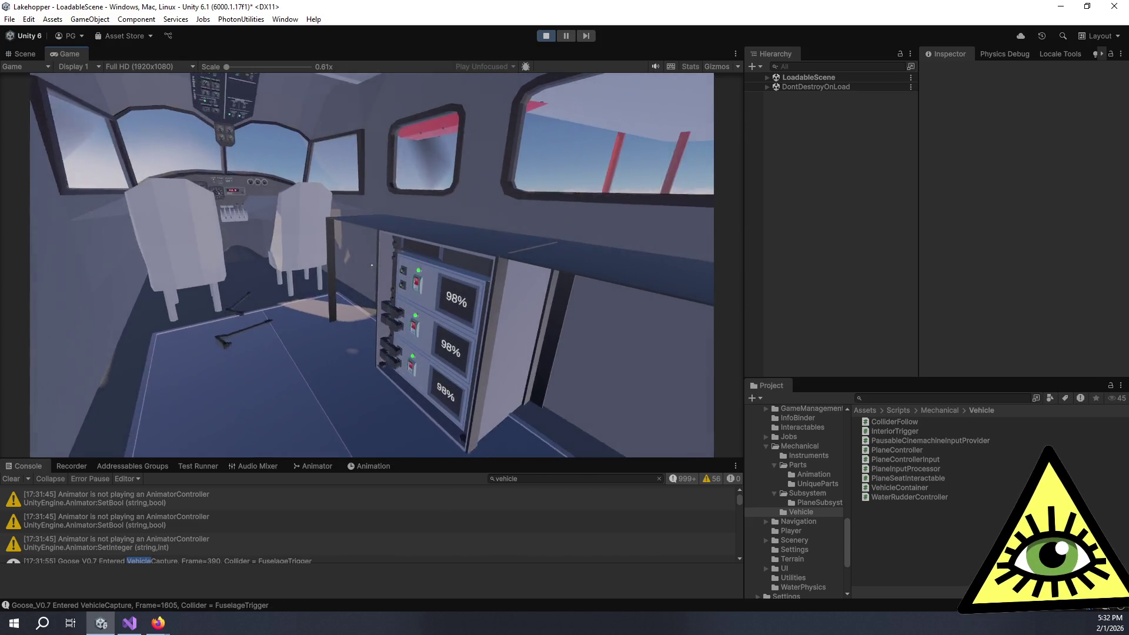
{"action": "left_click", "coordinate": [371, 266]}
{"action": "left_click", "coordinate": [371, 265]}
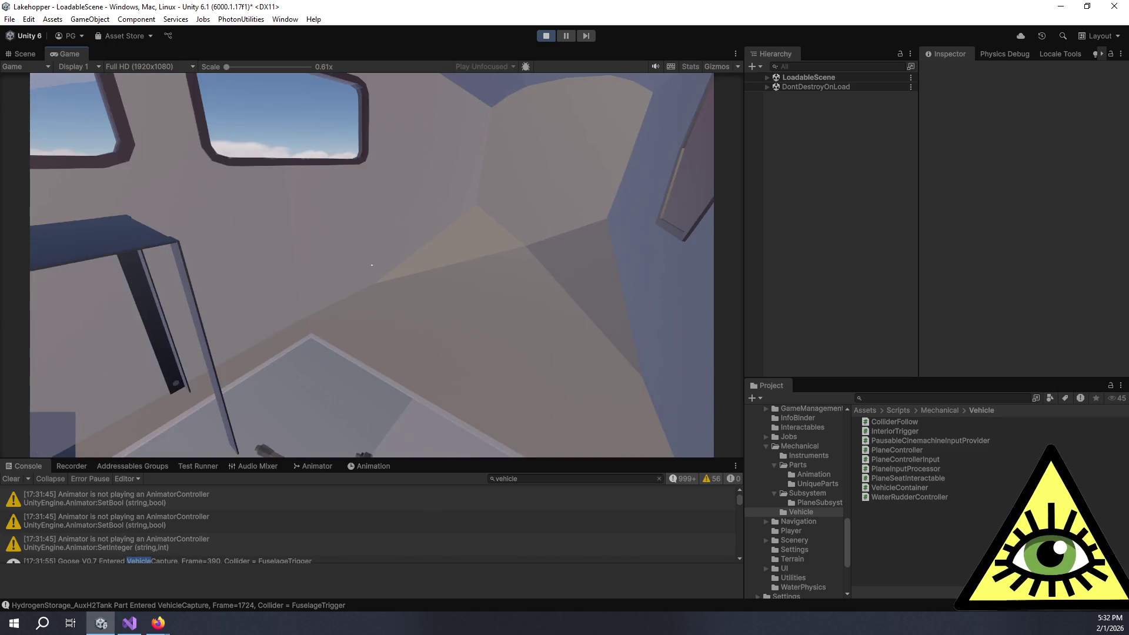
{"action": "left_click", "coordinate": [371, 266]}
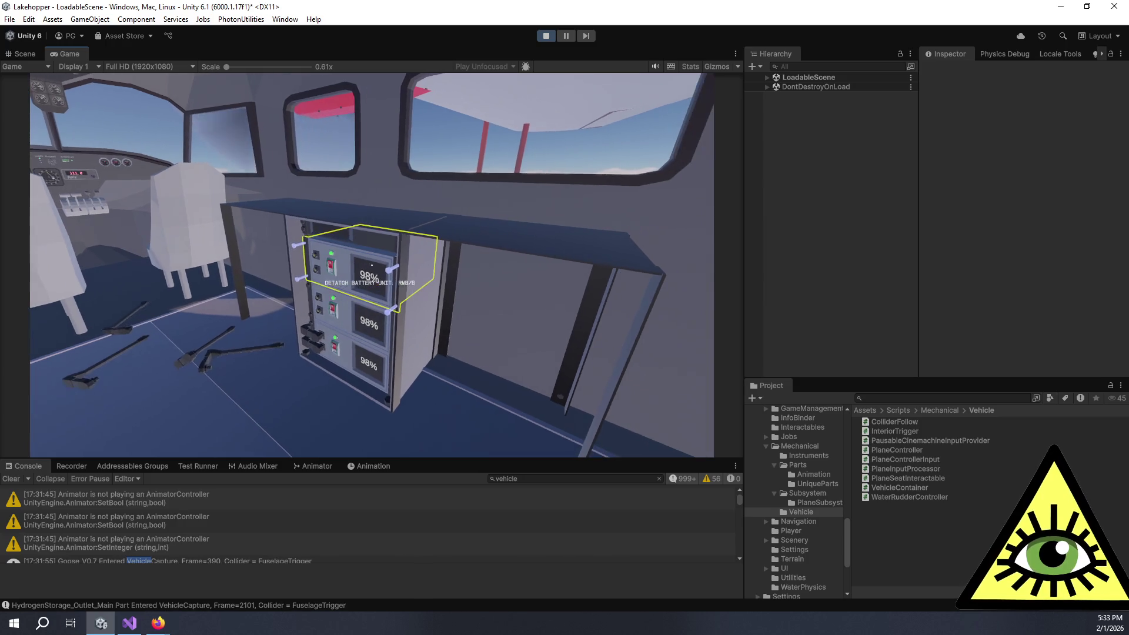
{"action": "left_click", "coordinate": [372, 266]}
{"action": "left_click", "coordinate": [372, 265]}
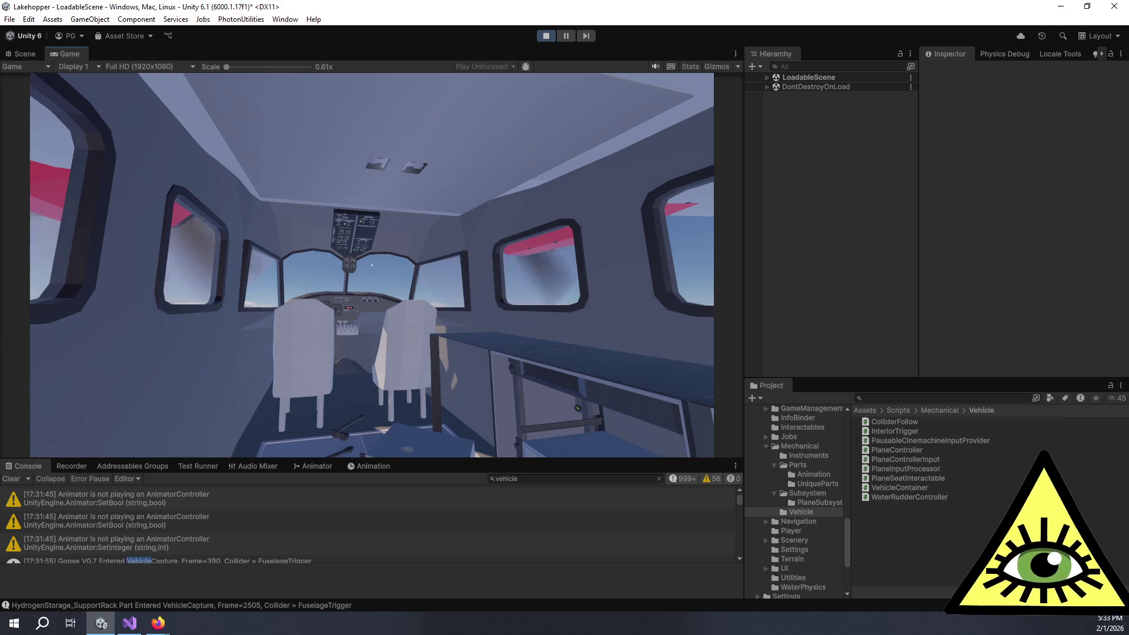
- Walk through the cabin to the rack and detach the battery connector lead
{"action": "key", "text": "w"}
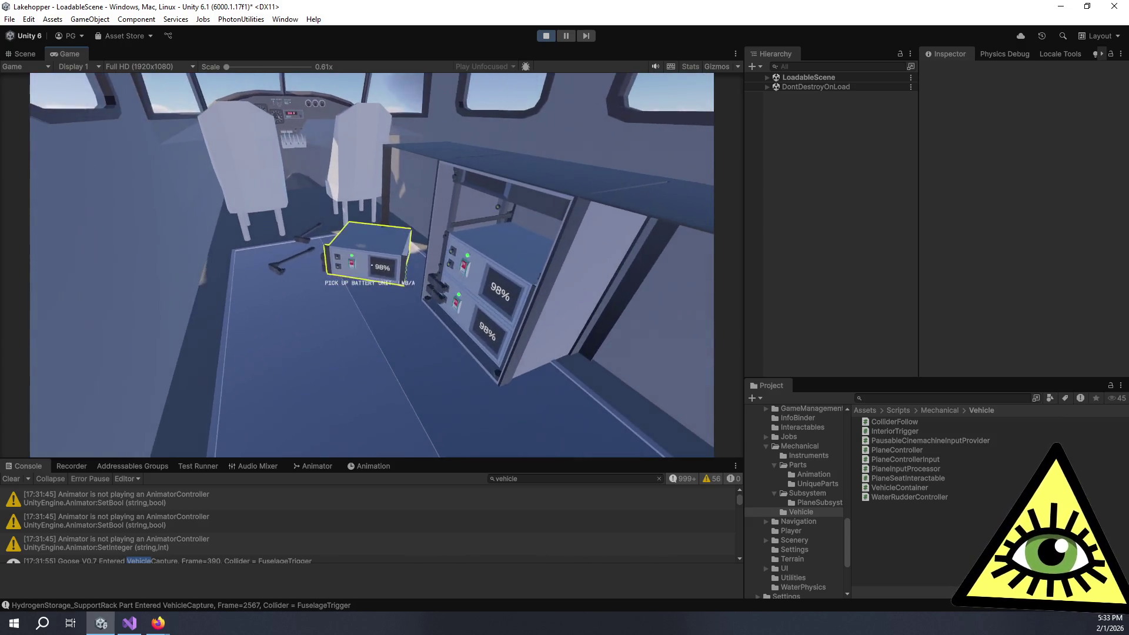
{"action": "key", "text": "w"}
{"action": "key", "text": "b"}
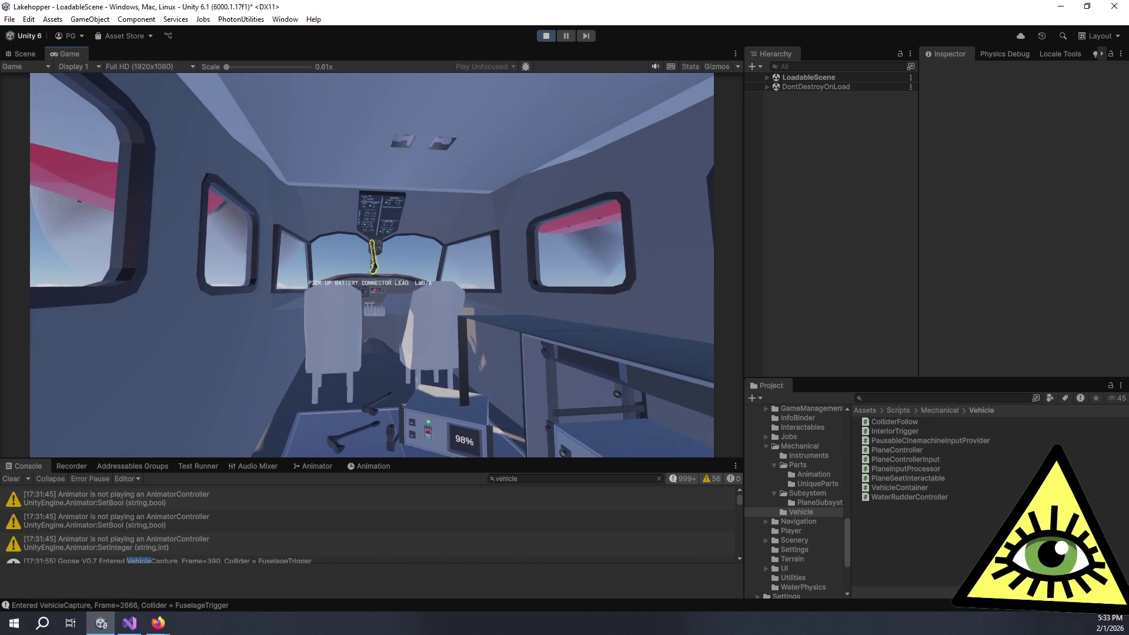
{"action": "key", "text": "s"}
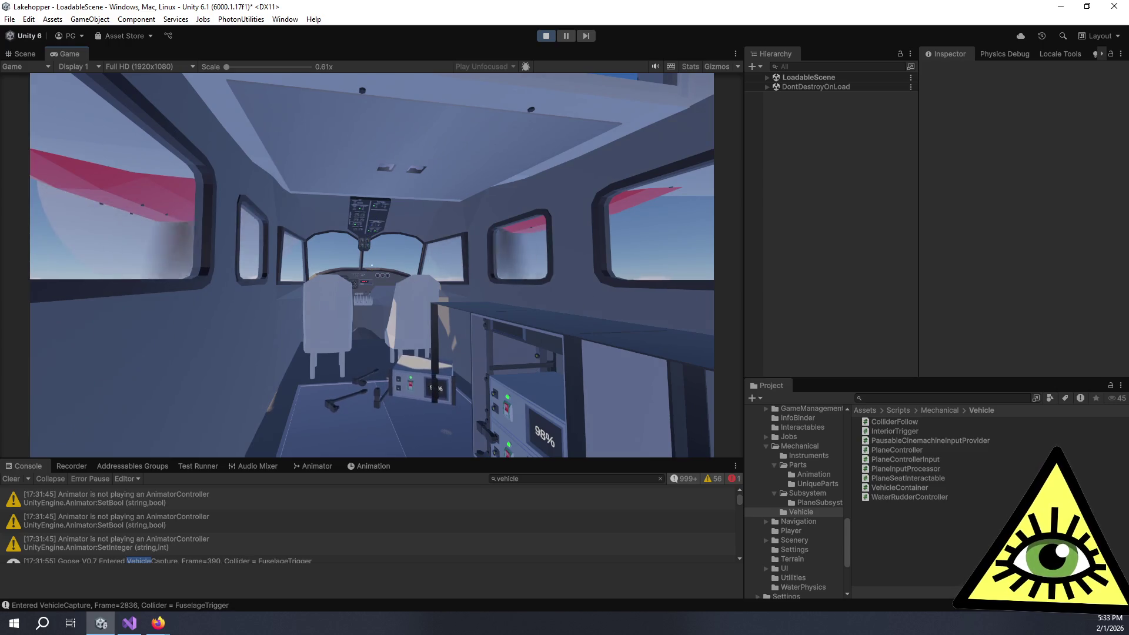
{"action": "key", "text": "w"}
{"action": "key", "text": "s"}
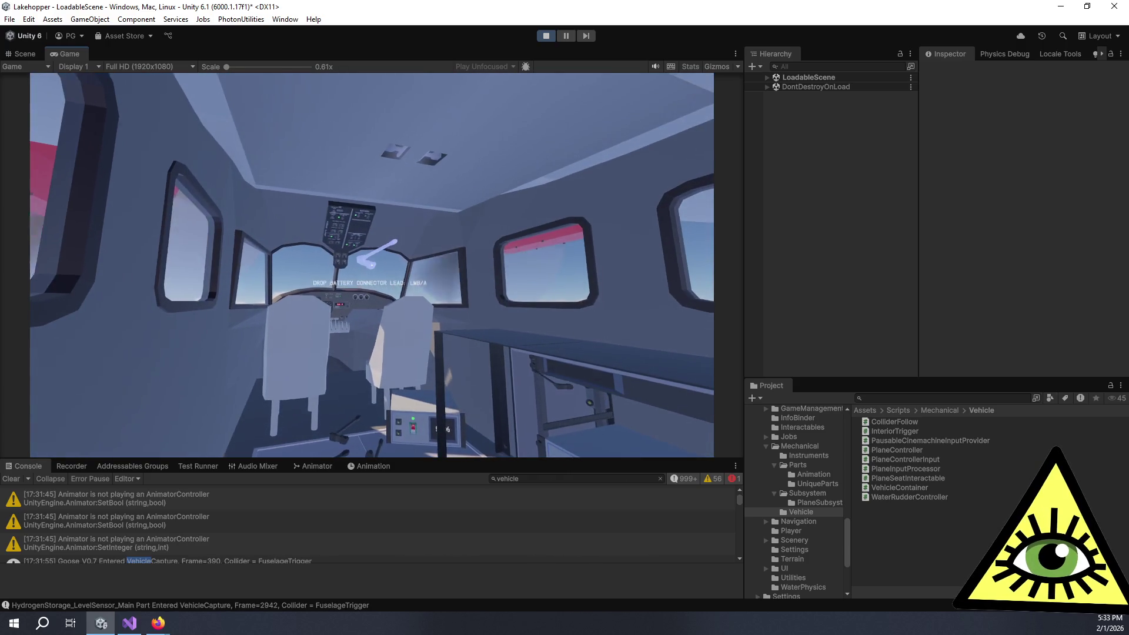
{"action": "key", "text": "w"}
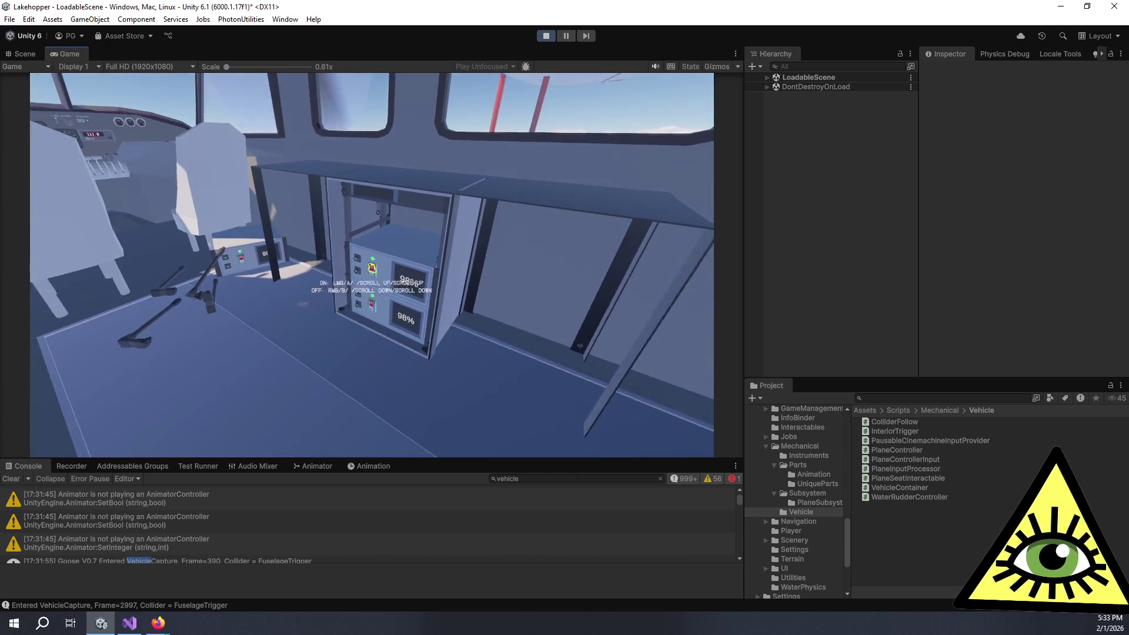
- Loosen the bolt points with the wrench and pick up the freed battery unit
{"action": "key", "text": "2"}
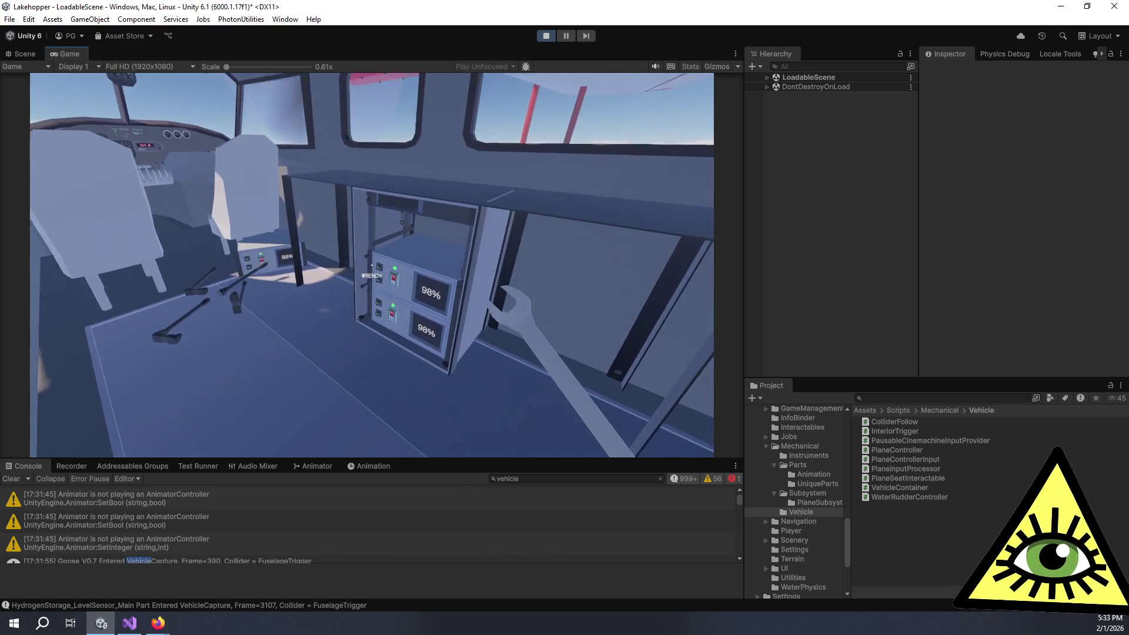
{"action": "key", "text": "w"}
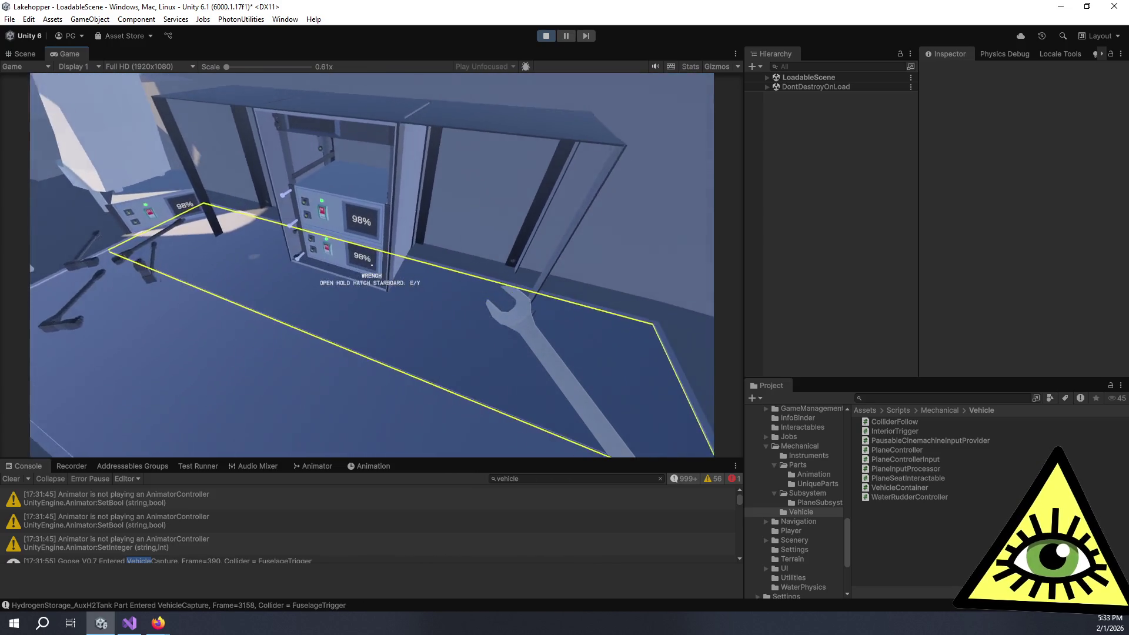
{"action": "key", "text": "w"}
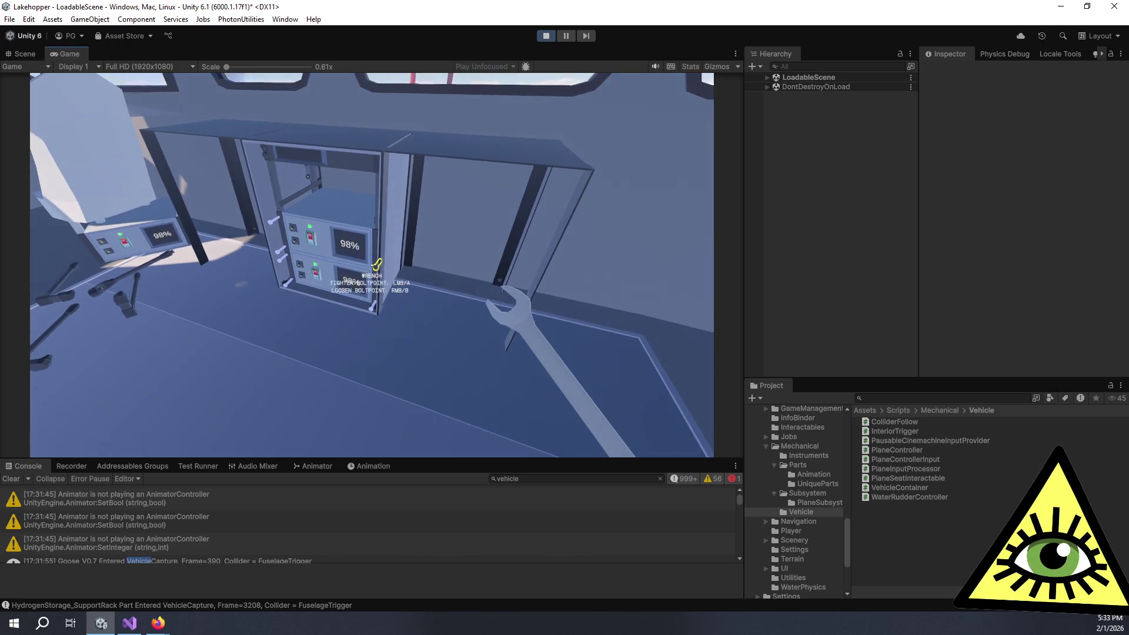
{"action": "key", "text": "s"}
{"action": "key", "text": "1"}
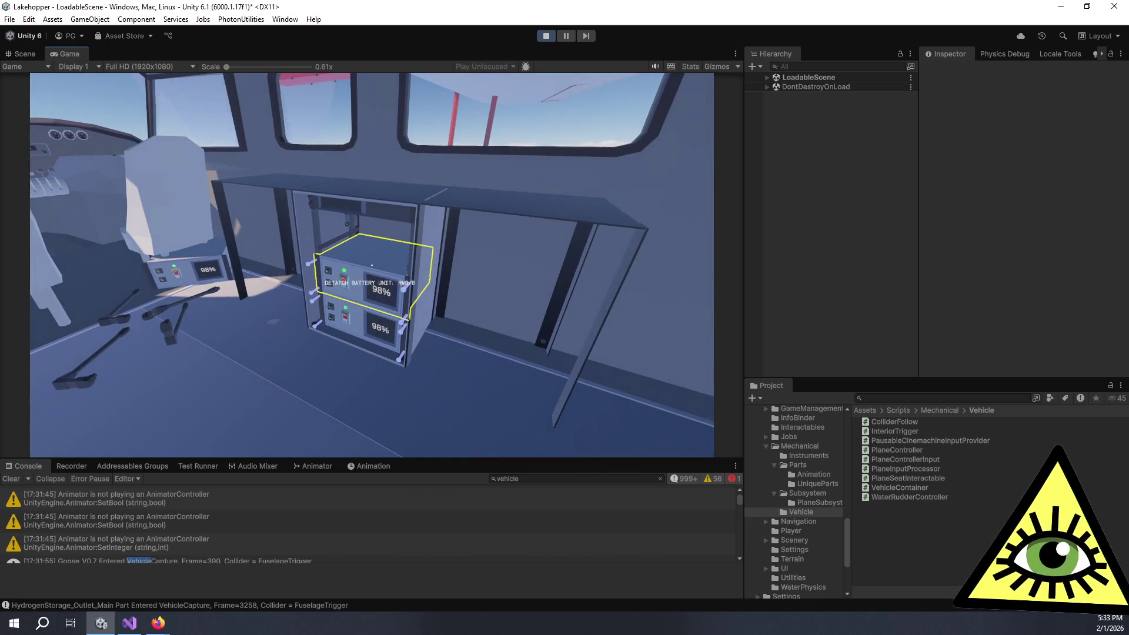
{"action": "key", "text": "b"}
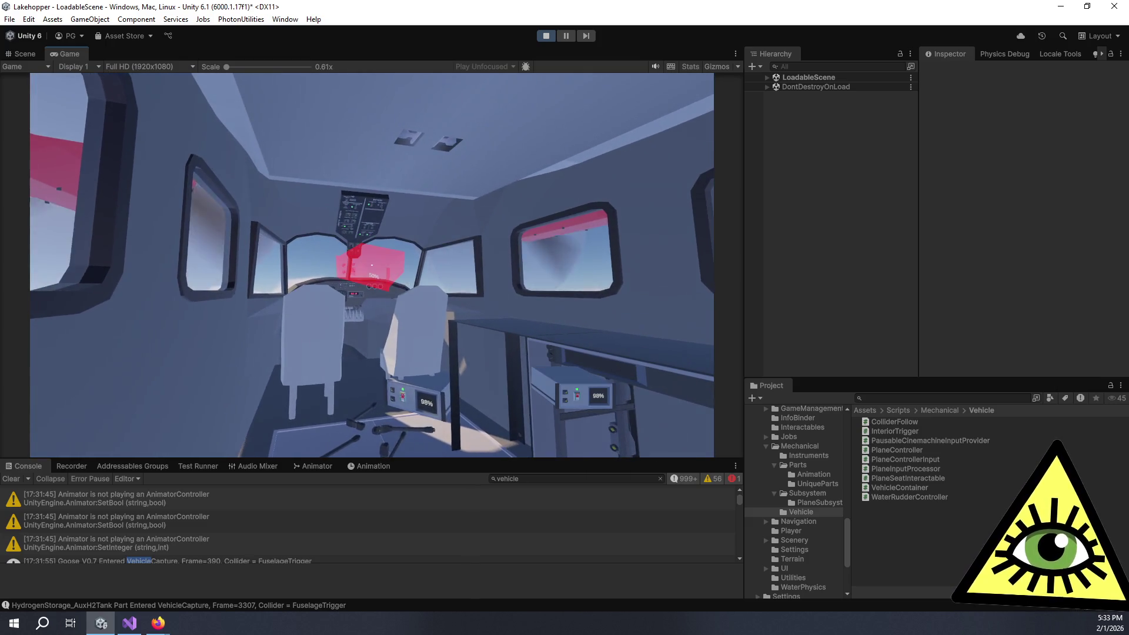
- Carry the battery unit forward toward the cockpit
{"action": "key", "text": "w"}
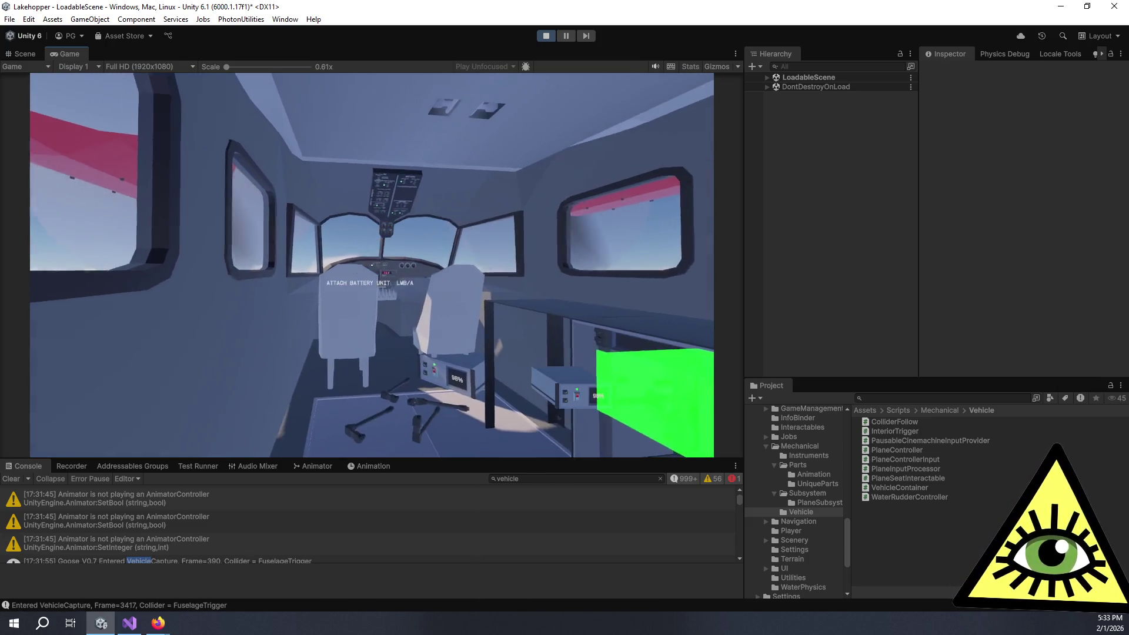
{"action": "key", "text": "s"}
{"action": "key", "text": "w"}
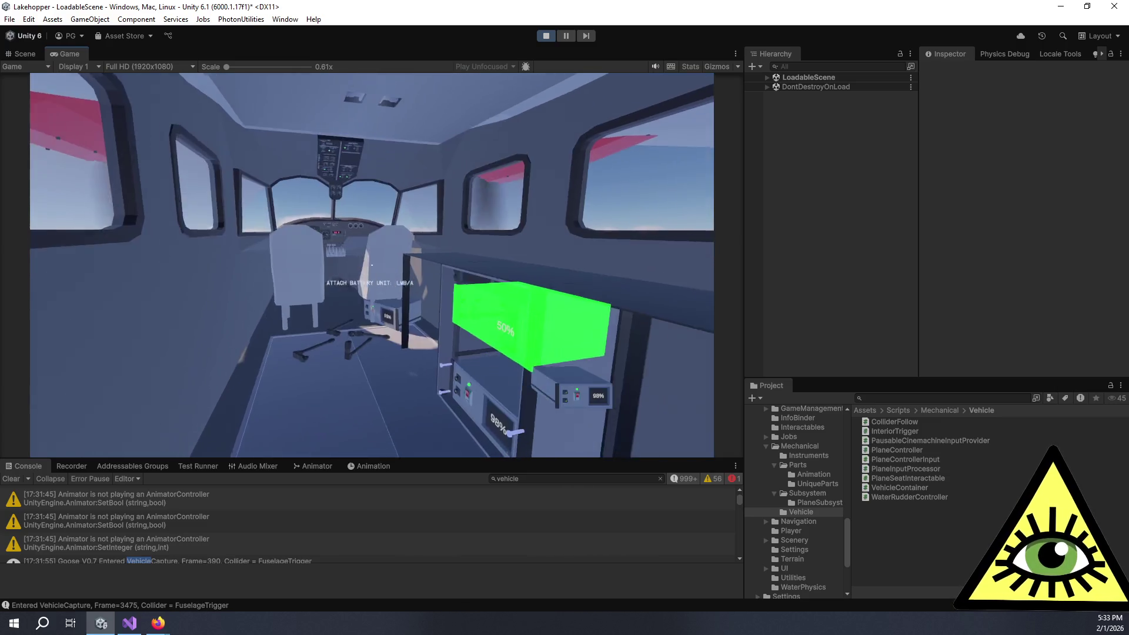
{"action": "key", "text": "w"}
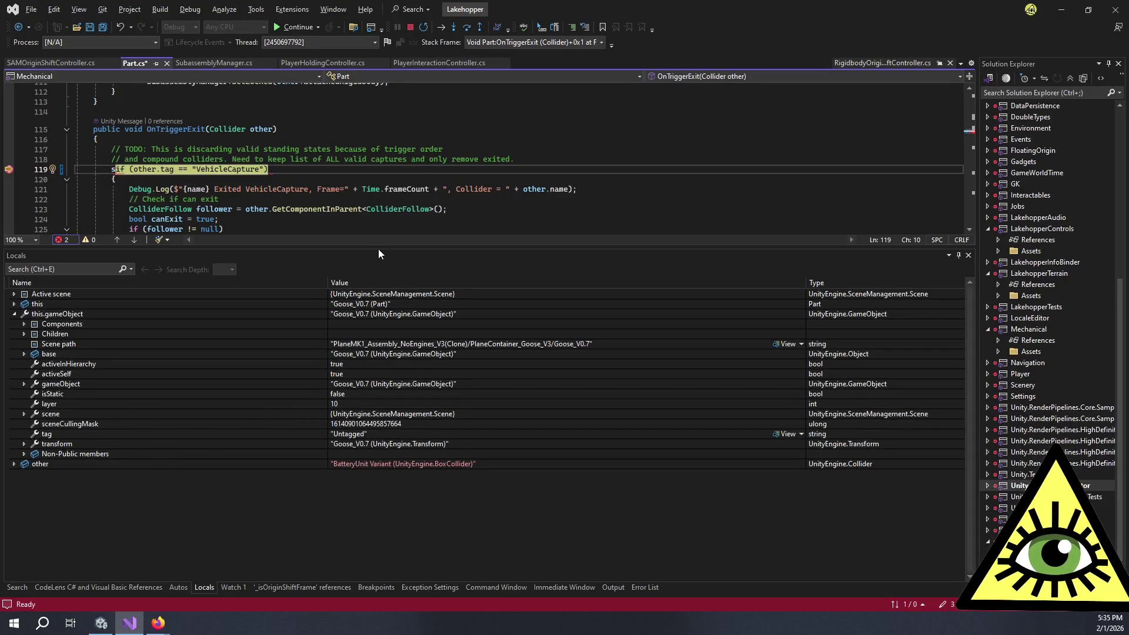
- Delete the stray 's' on line 119 and expand the BatteryUnit Variant BoxCollider under other
{"action": "key", "text": "BackSpace"}
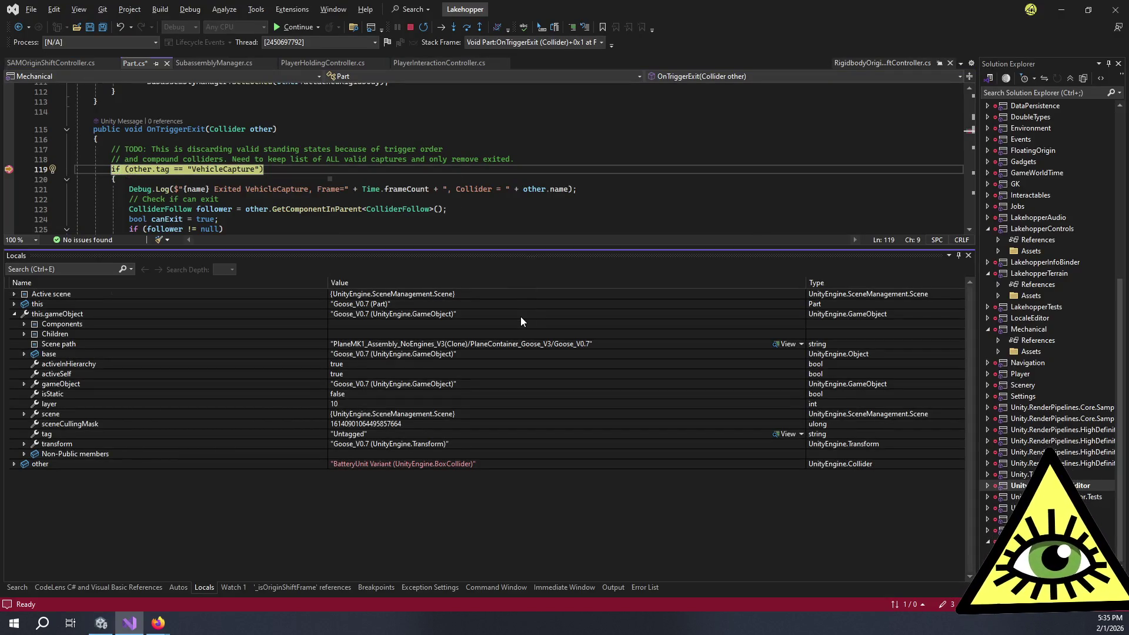
{"action": "left_click", "coordinate": [284, 315]}
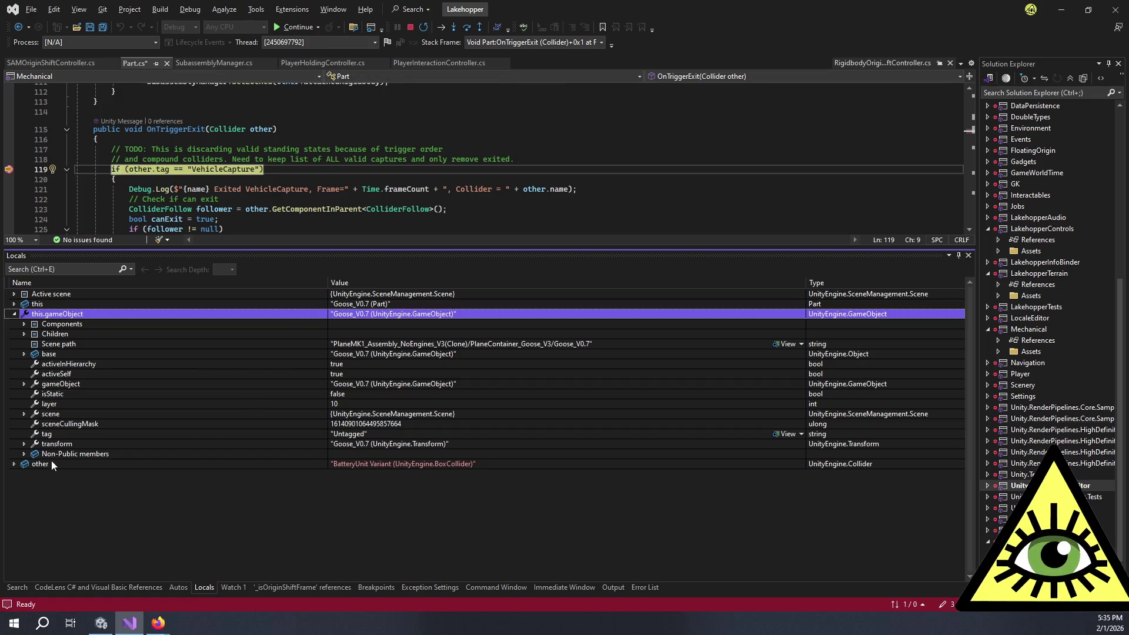
{"action": "left_click", "coordinate": [14, 464]}
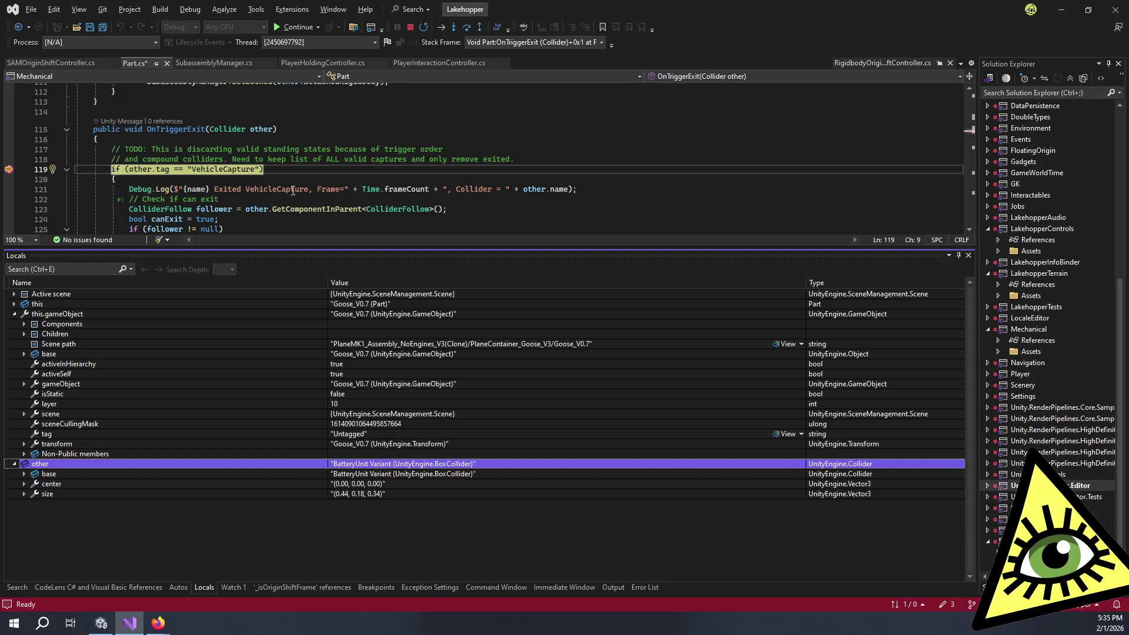
- Continue past repeated line-119 hits until 'other' is the convex BatteryConnectorLead Variant MeshCollider
{"action": "left_click", "coordinate": [287, 27]}
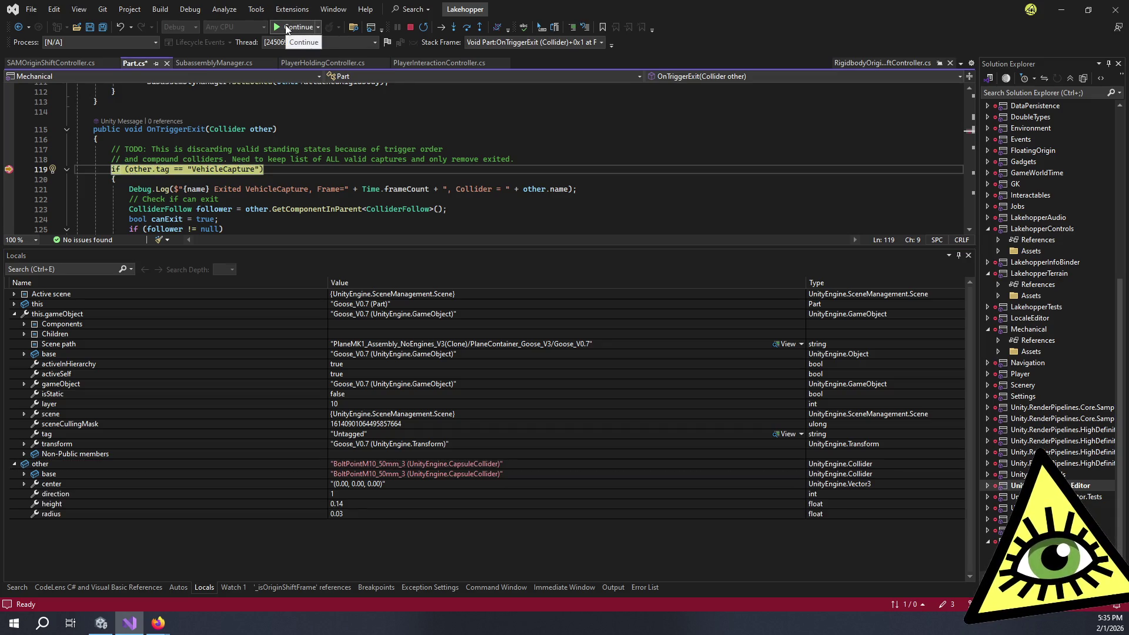
{"action": "left_click", "coordinate": [287, 27]}
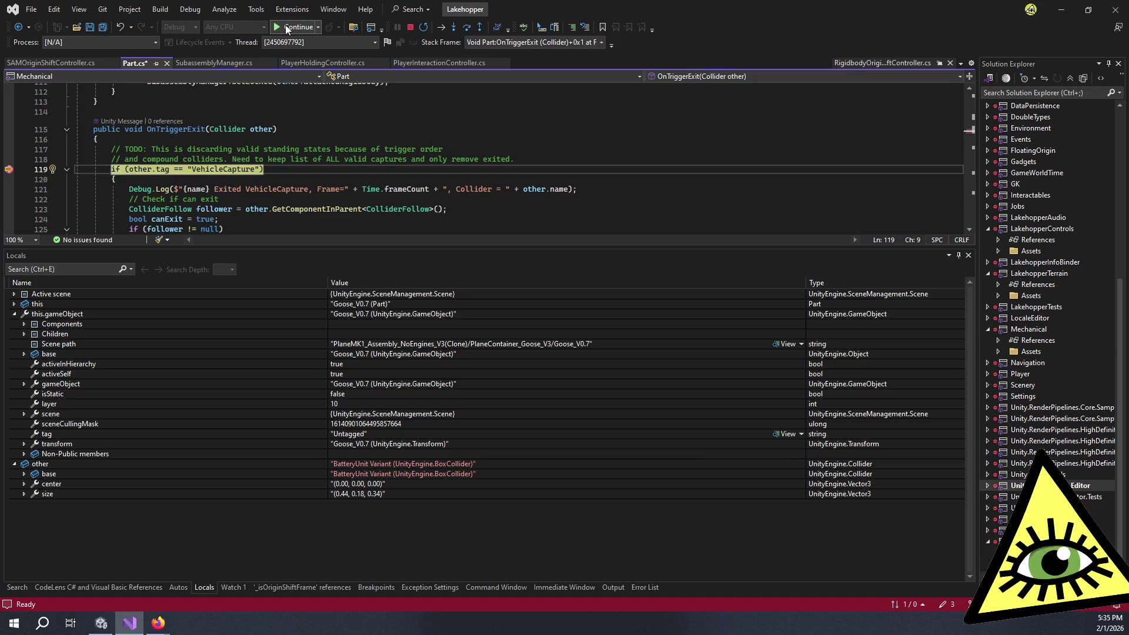
{"action": "left_click", "coordinate": [285, 27]}
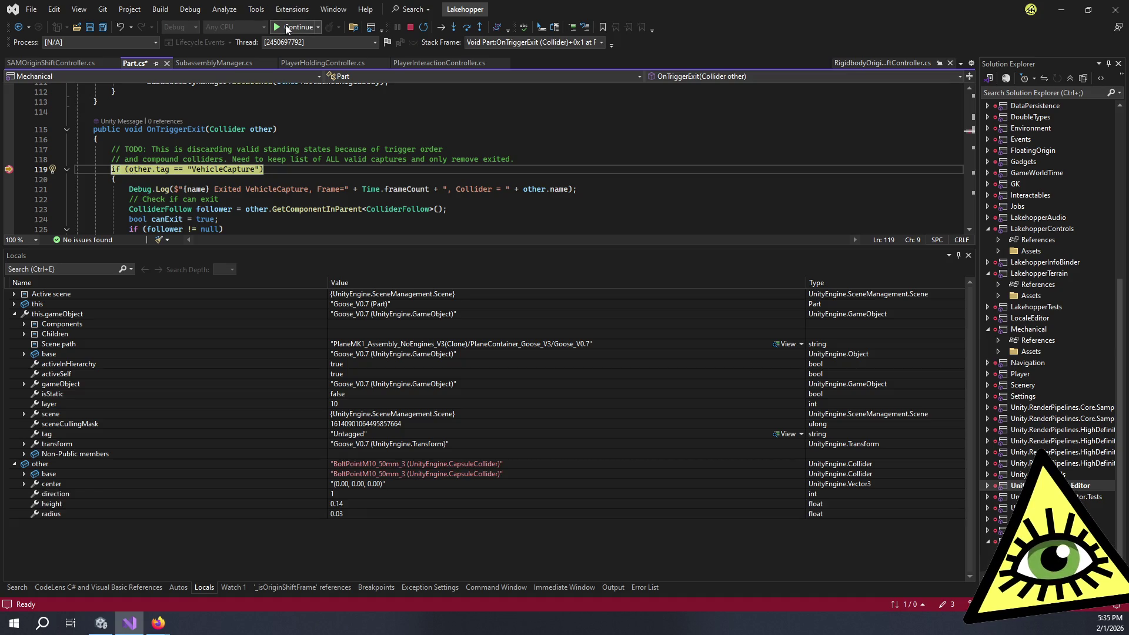
{"action": "left_click", "coordinate": [286, 27]}
{"action": "left_click", "coordinate": [286, 27]}
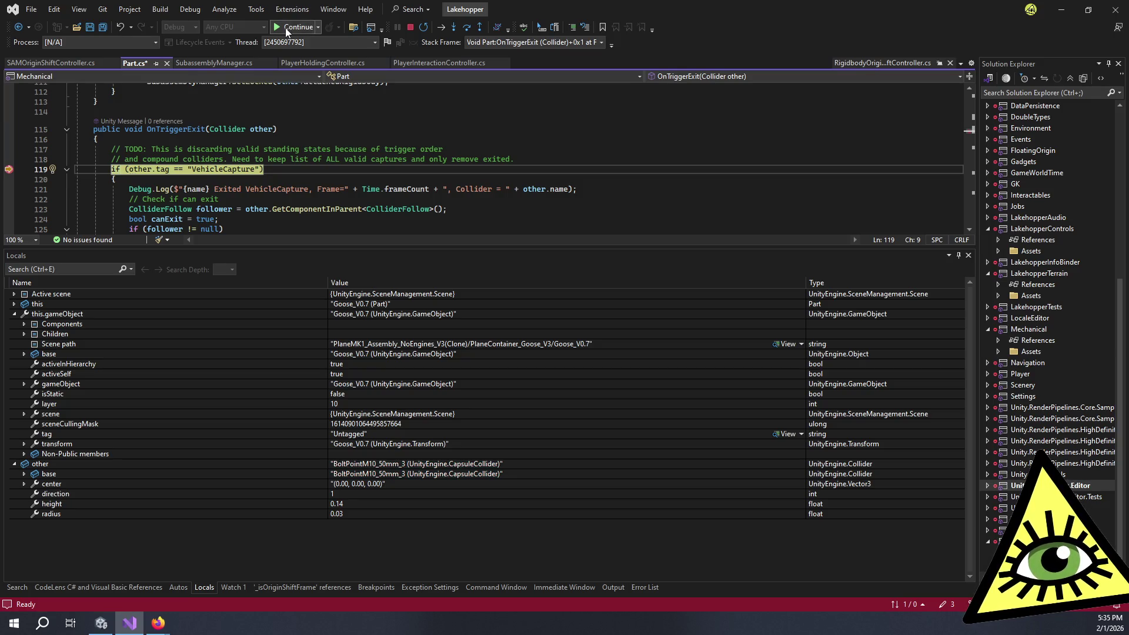
{"action": "left_click", "coordinate": [284, 27]}
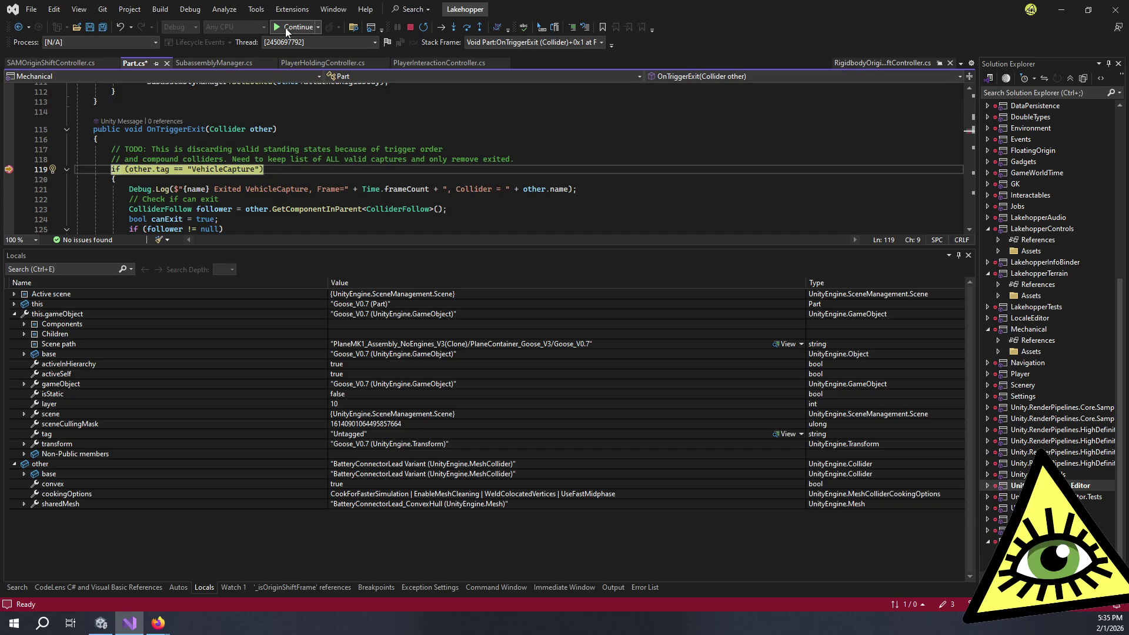
{"action": "left_click", "coordinate": [285, 27]}
{"action": "left_click", "coordinate": [285, 27]}
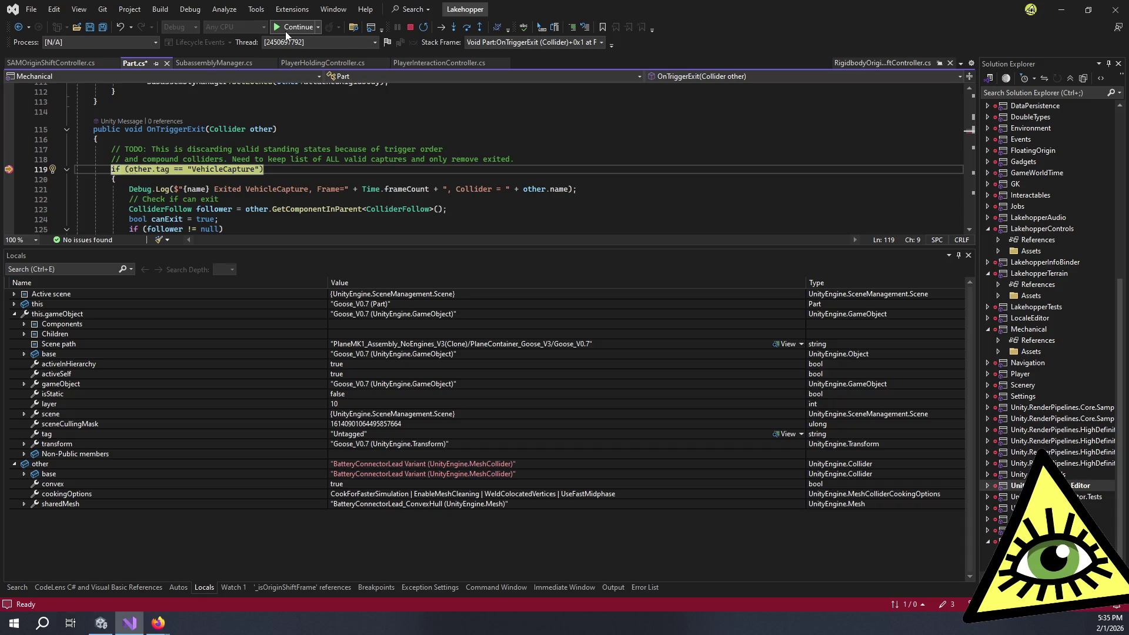